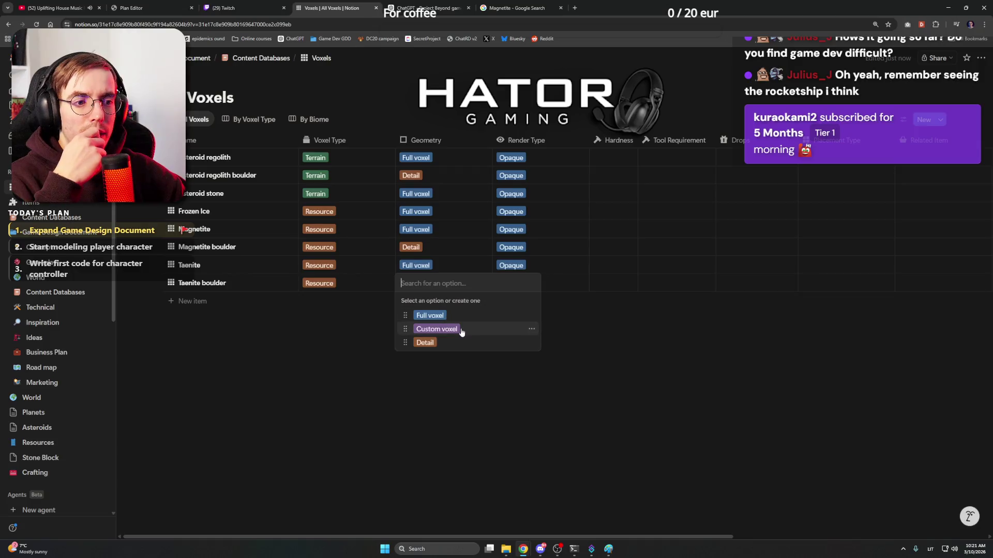
Step: Set Taenite boulder's geometry to Detail, then bring up Magnetite ore's Type options in Items
left_click(448, 344)
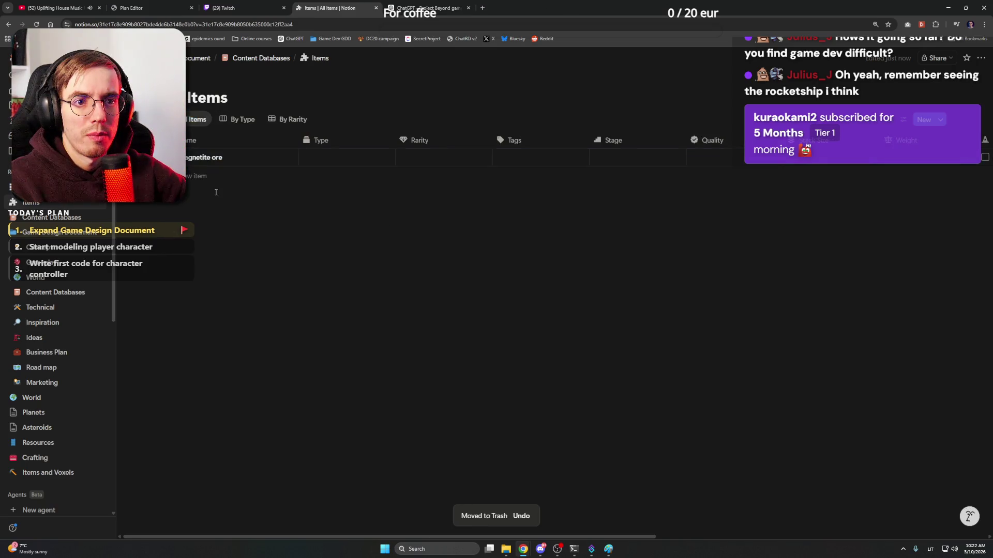
left_click(323, 159)
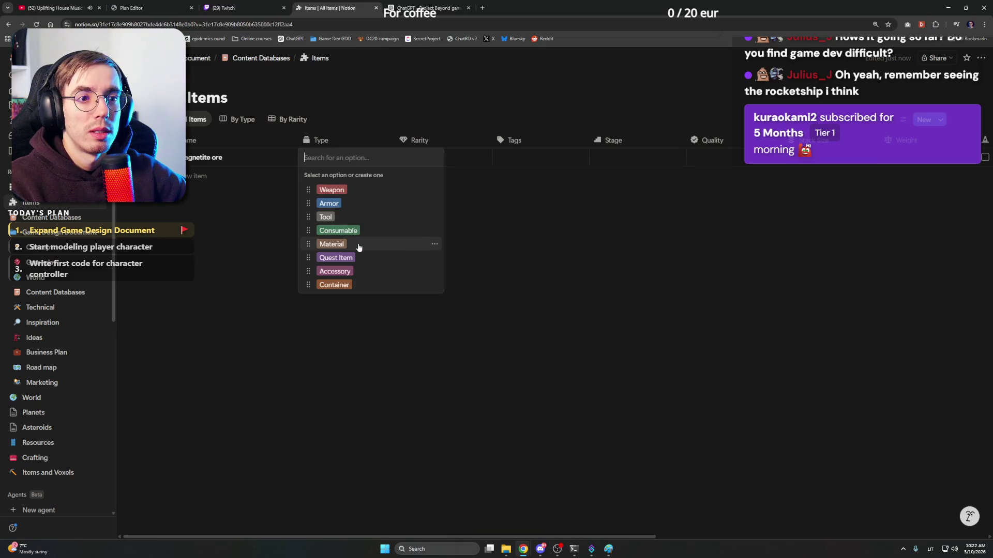
Step: Give Magnetite ore a new Raw material type, then review the Concept page's item rules
type("Raw materia")
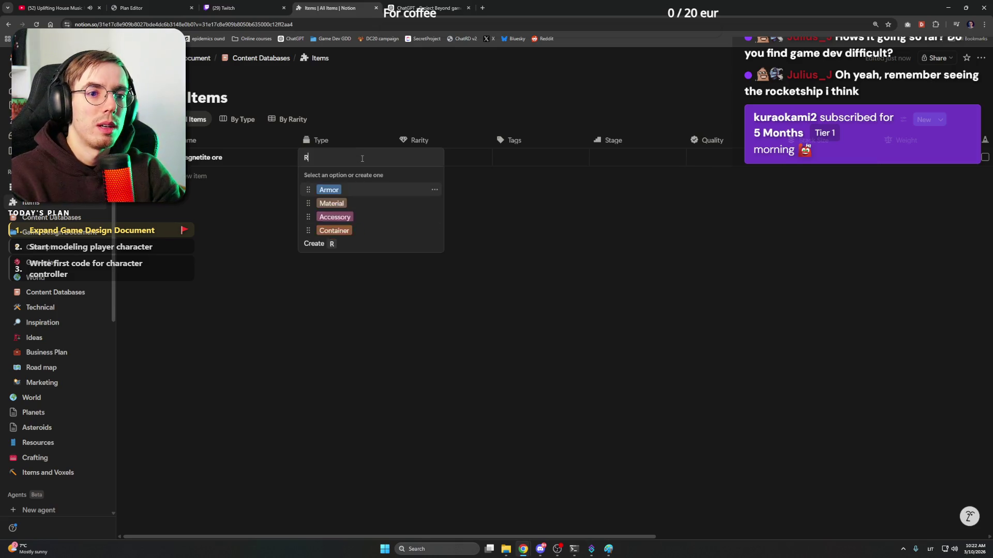
type("l")
key("Return")
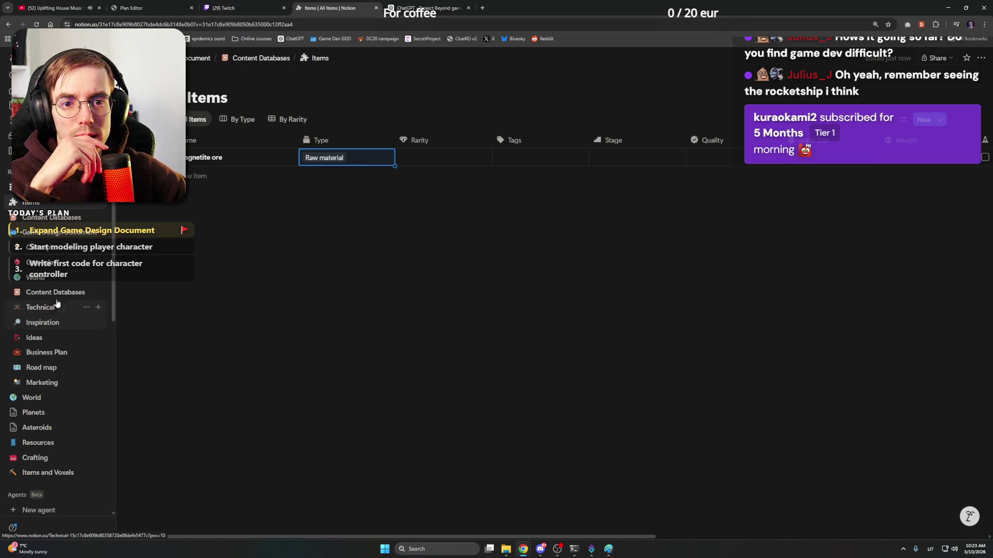
left_click(53, 252)
scroll(484, 369, "down", 8)
scroll(484, 370, "down", 12)
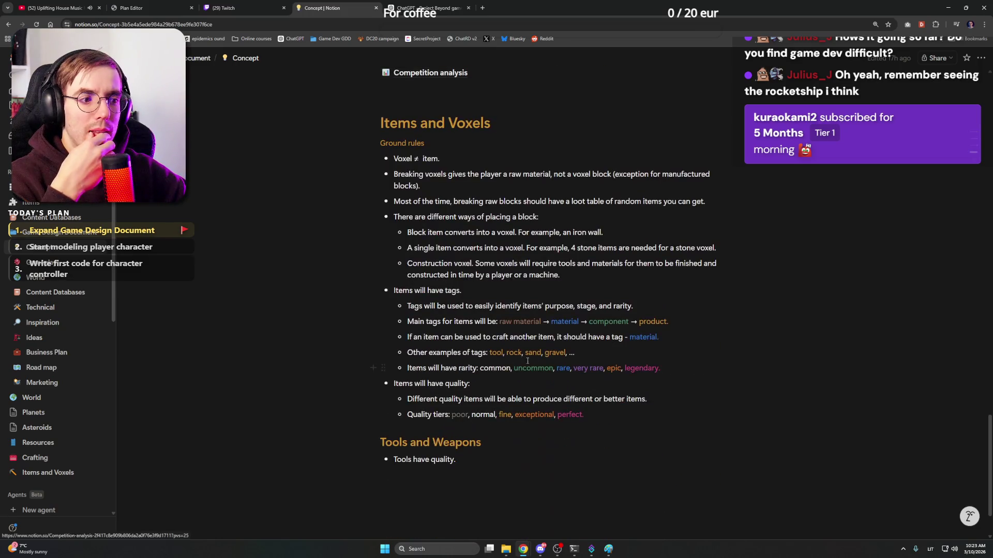
left_click(32, 203)
Step: Recolour the Raw material type option brown and add a blank second row
left_click(334, 158)
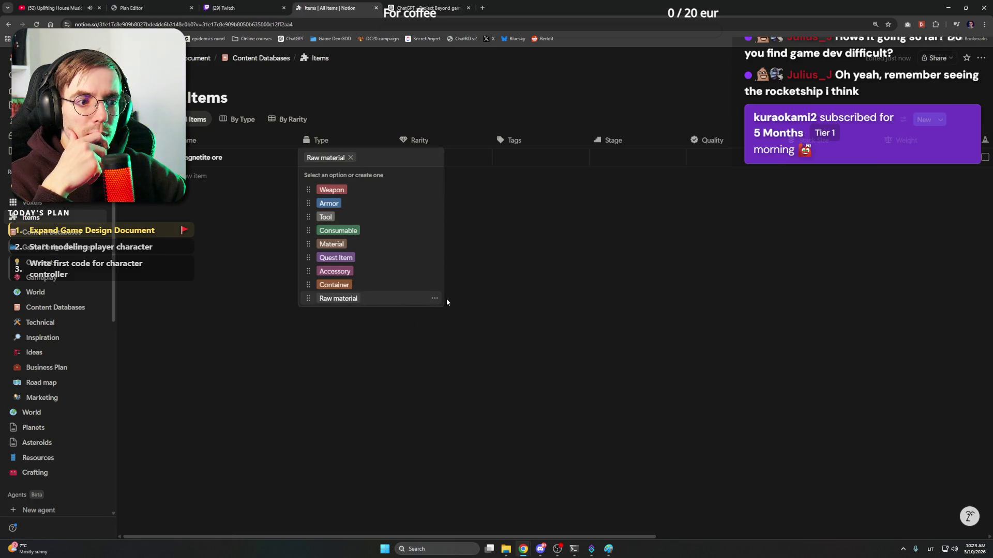
left_click(435, 298)
left_click(458, 400)
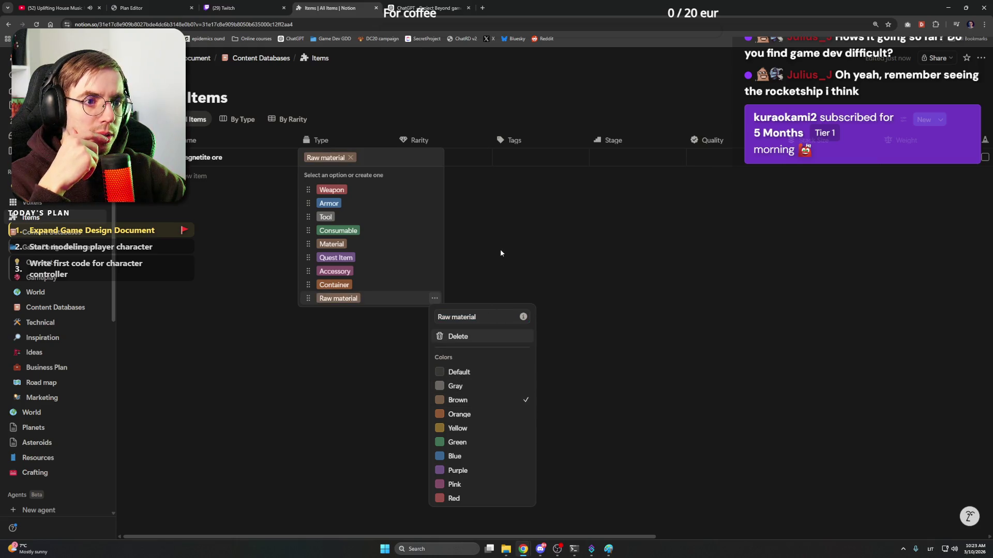
left_click(500, 249)
key("Escape")
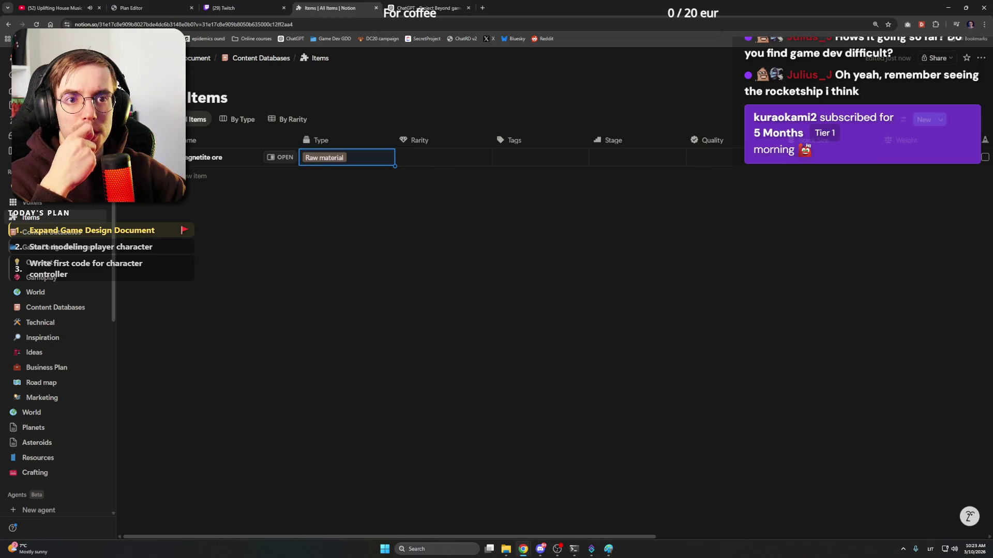
left_click(245, 171)
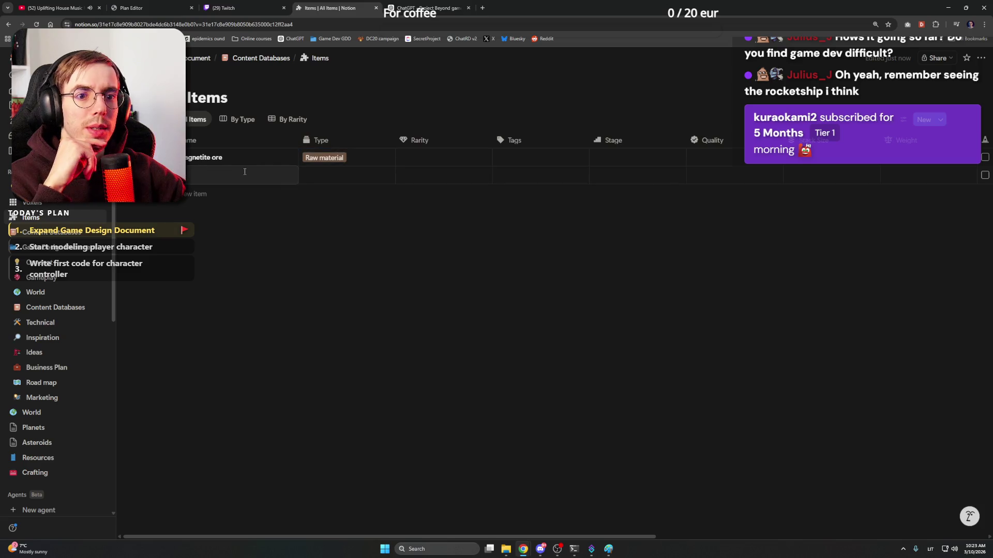
Step: Set Magnetite ore's rarity to Common and tag it Material
left_click(447, 153)
left_click(452, 189)
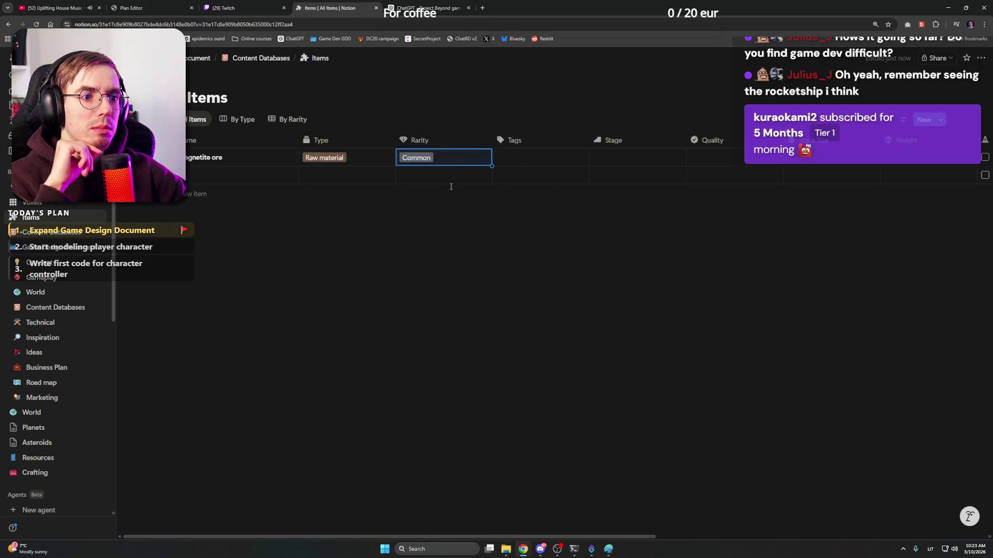
left_click(532, 158)
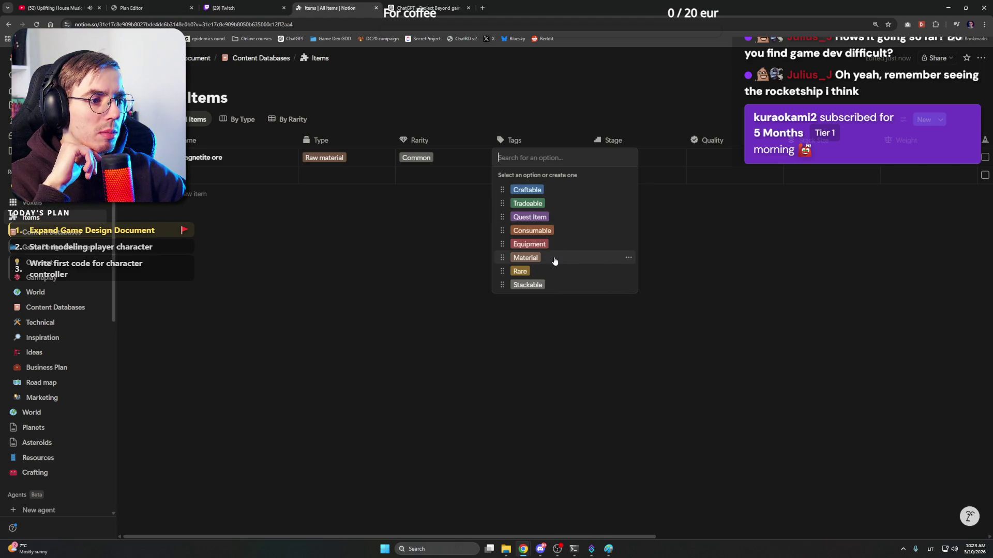
left_click(554, 261)
key("Escape")
left_click(536, 157)
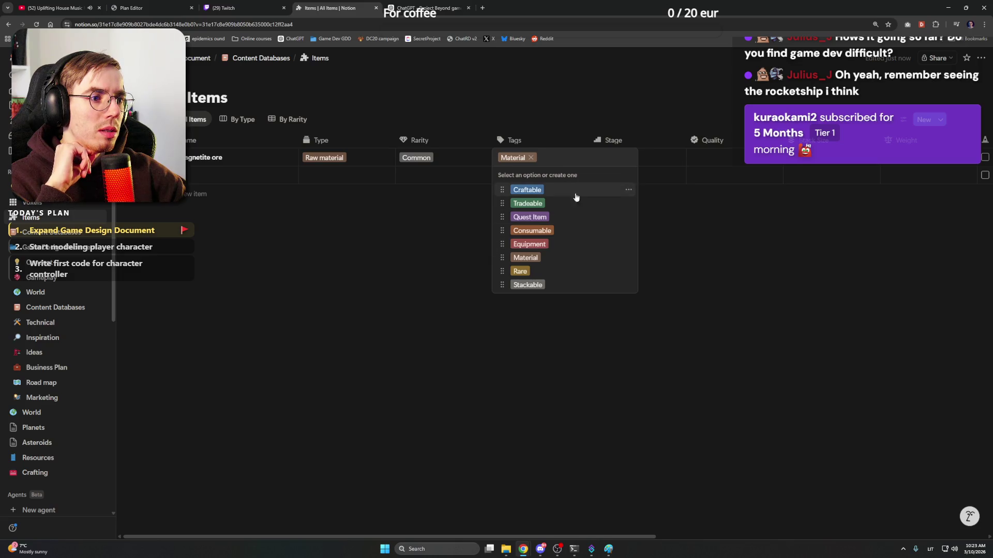
key("Escape")
Step: Set Magnetite ore's stage to Early Game, leaving Quality empty, and start naming the second row
left_click(620, 162)
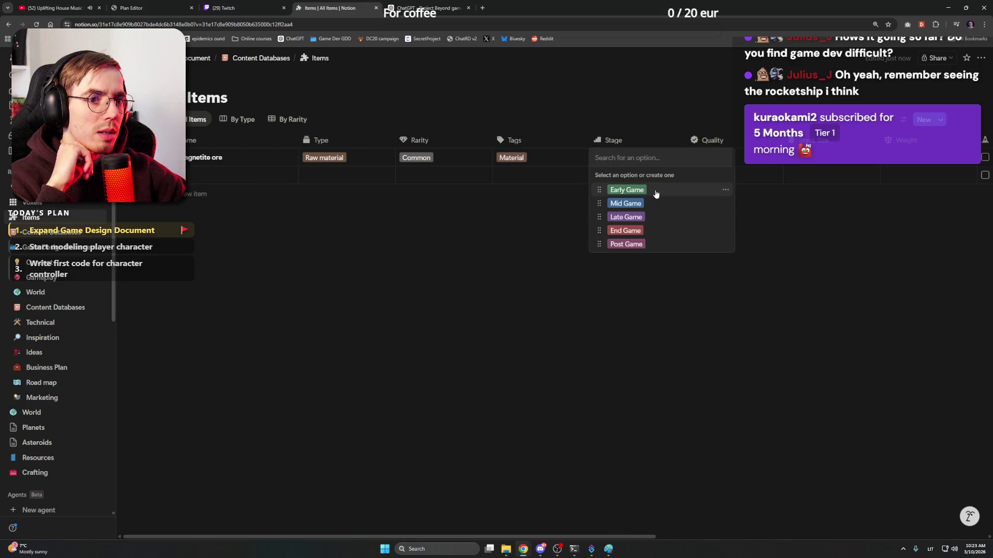
left_click(655, 191)
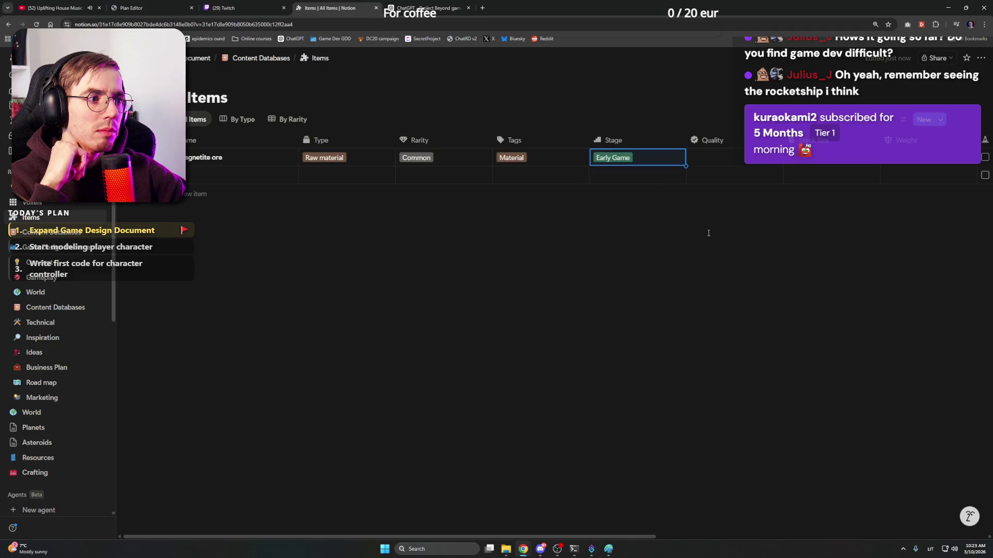
left_click(710, 160)
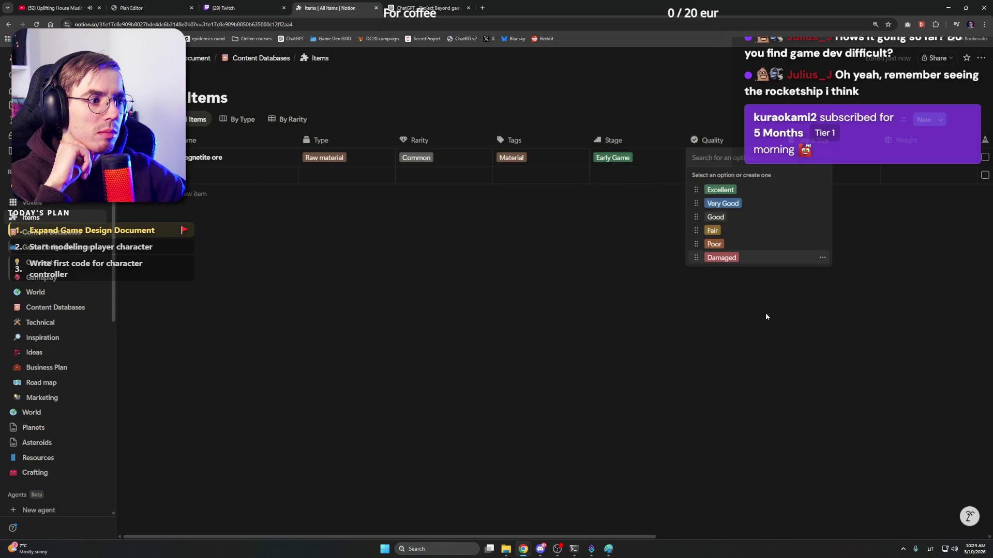
key("Escape")
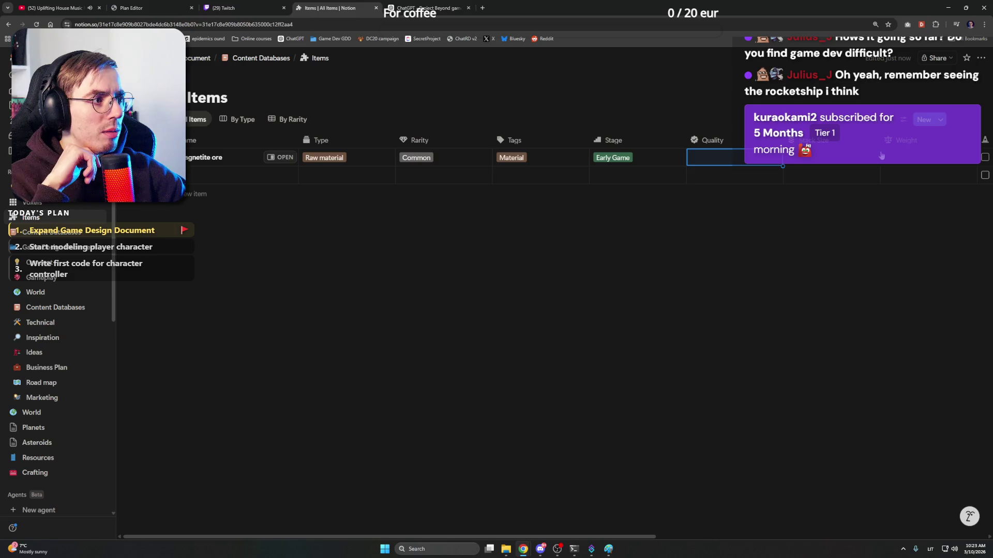
left_click(195, 174)
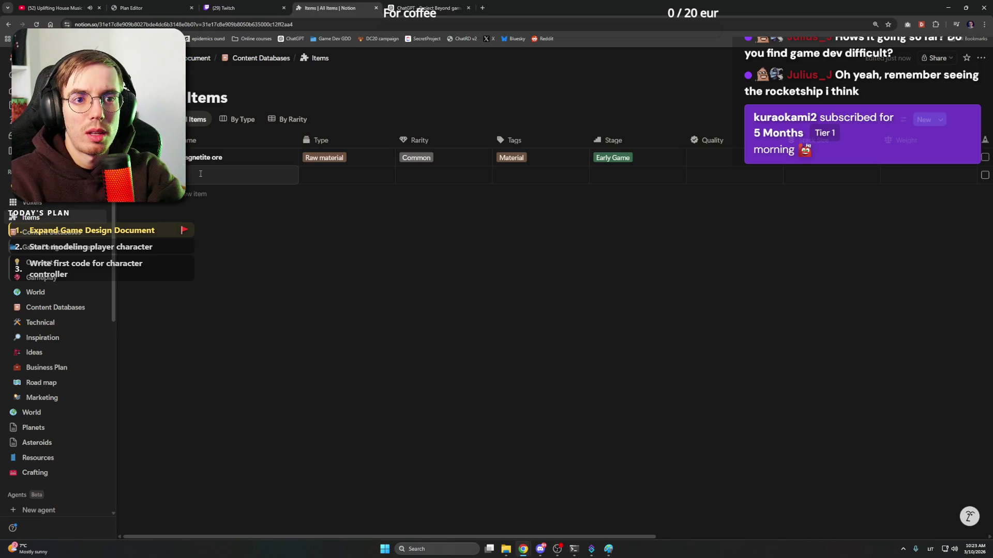
Step: Finish naming the second ore and give it Raw material type and Common rarity
type("e or")
key("Return")
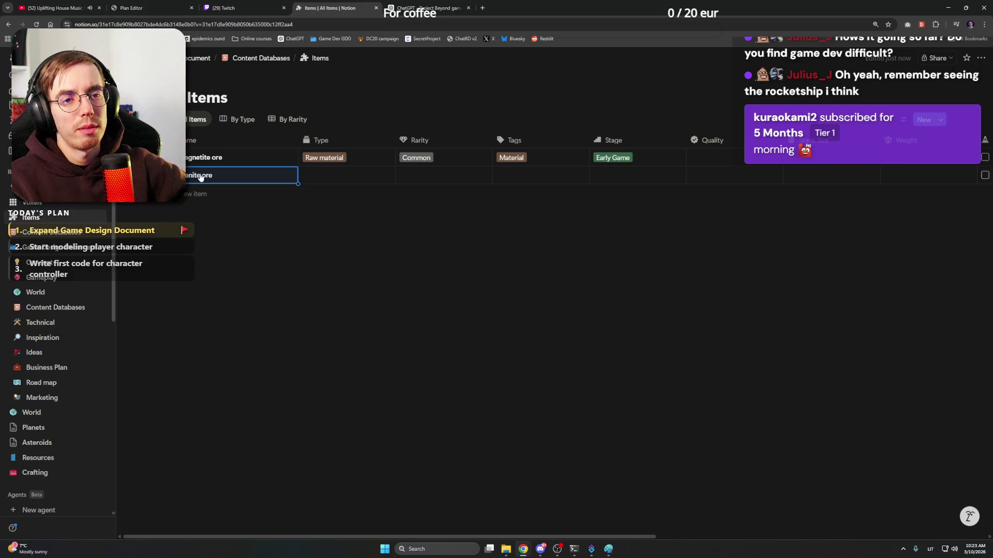
left_click(323, 176)
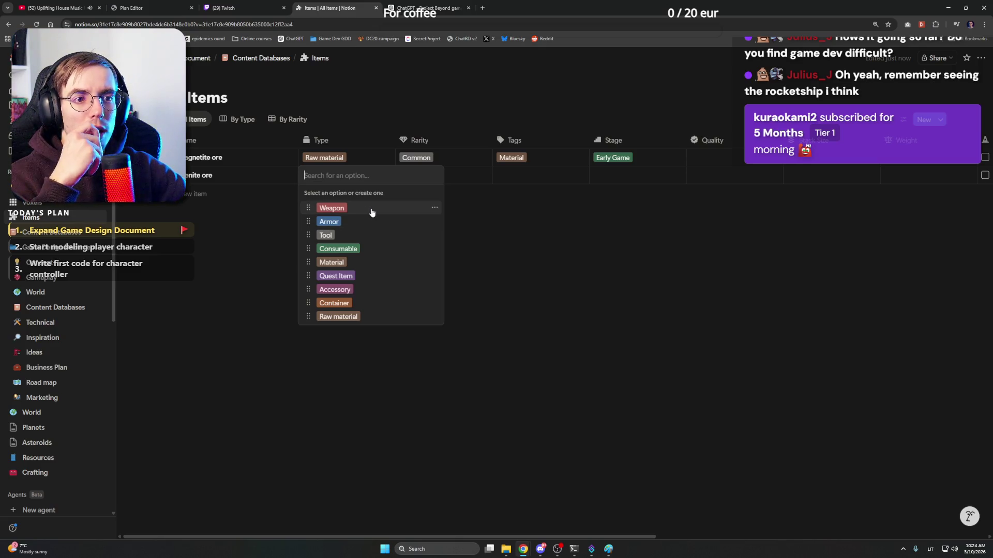
left_click(365, 316)
left_click(426, 180)
left_click(444, 208)
Step: Tag the second ore Material, set its stage to Early Game, and add a third row
left_click(512, 184)
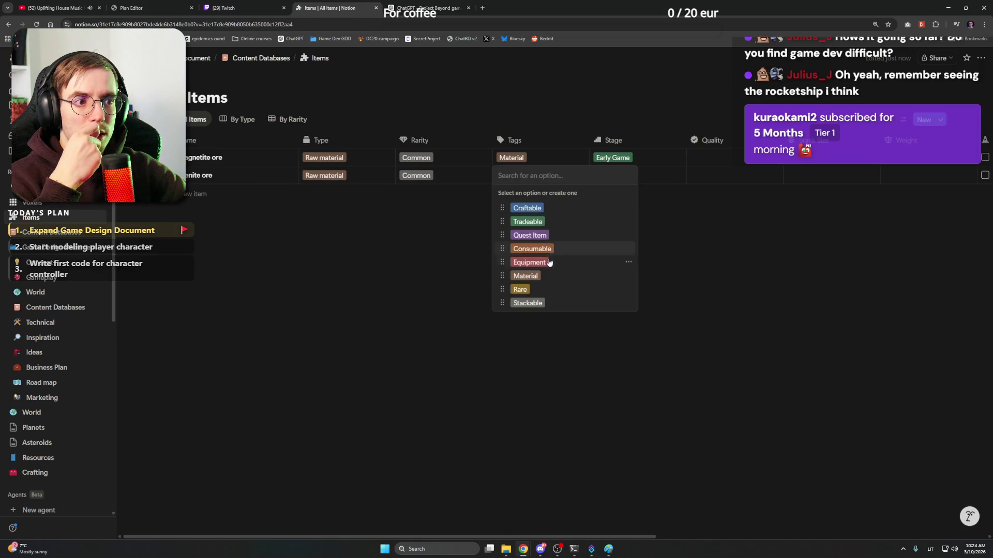
left_click(548, 278)
left_click(613, 176)
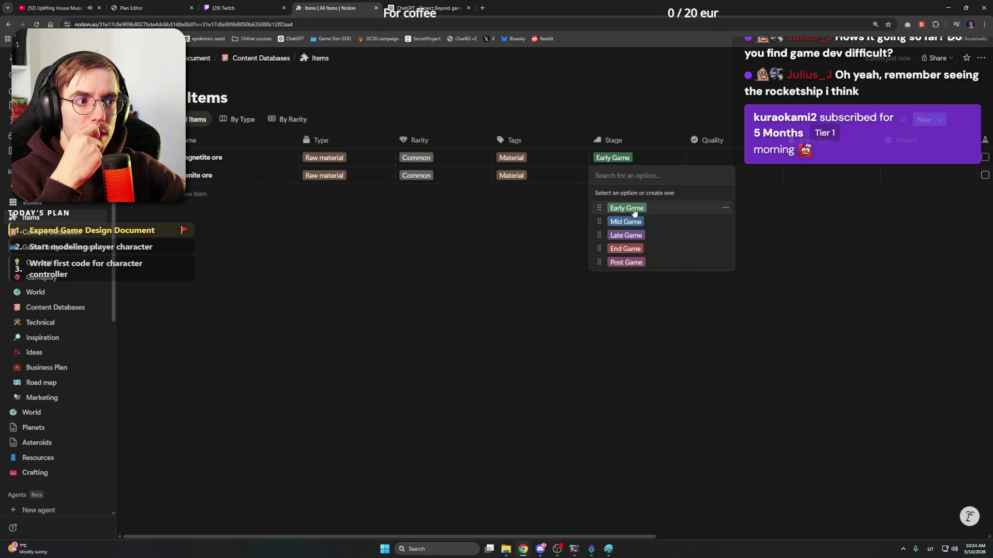
left_click(621, 209)
left_click(245, 193)
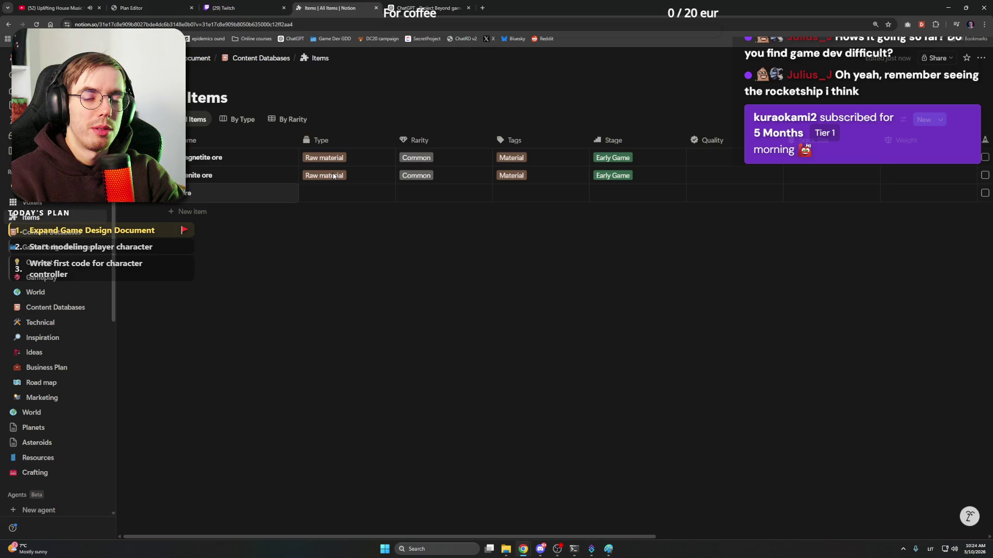
key("Escape")
key("Escape")
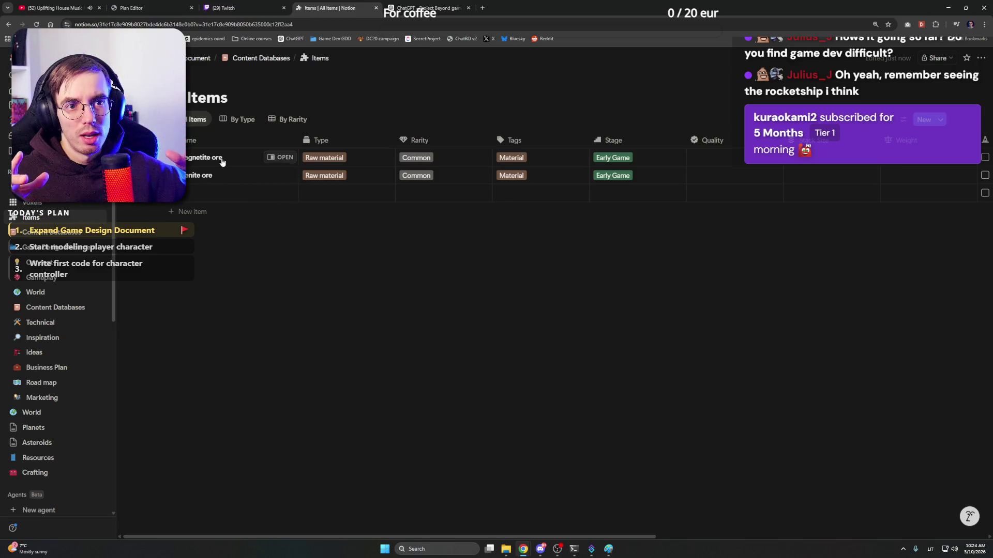
Step: Add a fourth row named Nickel bars
left_click(205, 207)
type("N")
type("s")
key("Return")
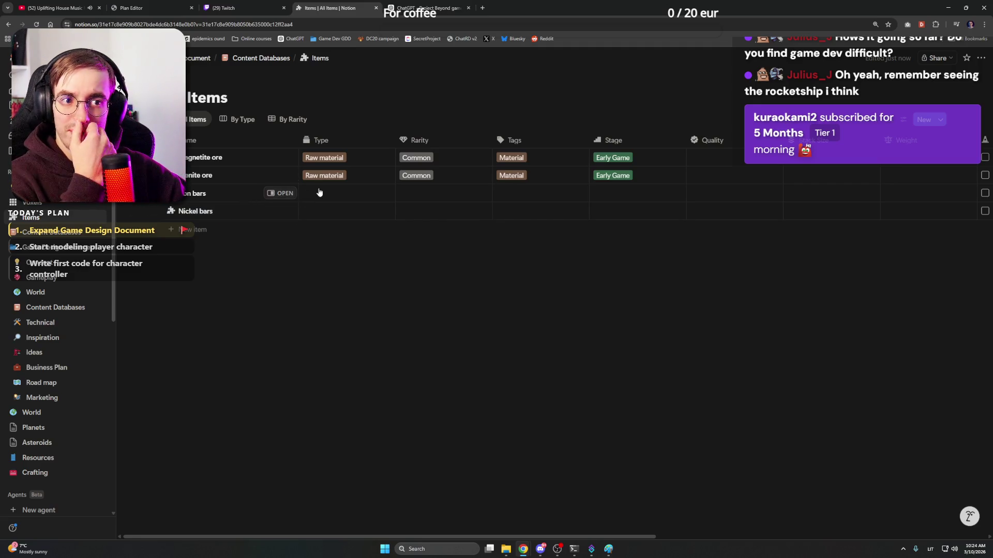
Step: Review the Concept page's item rules, then set Iron bars' type to Material
left_click(318, 194)
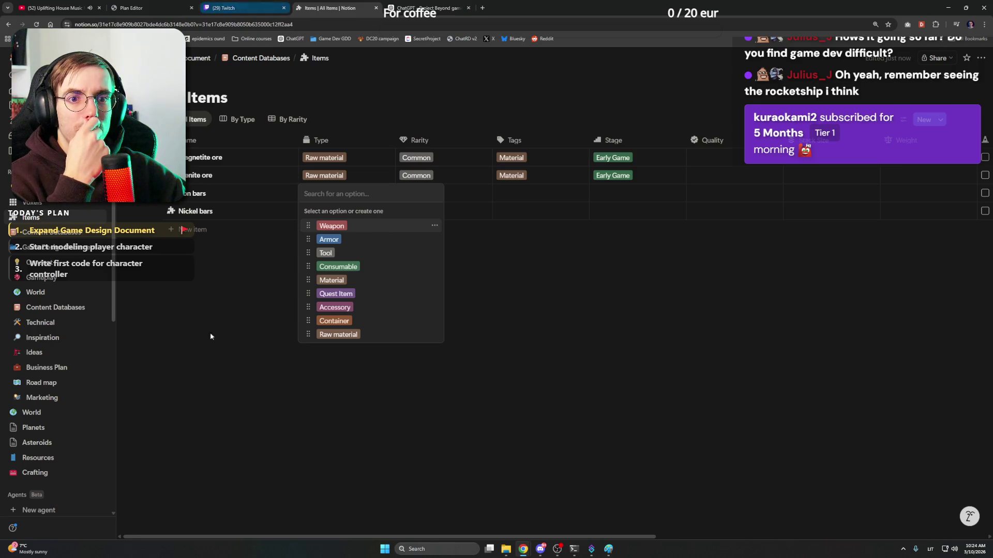
key("Escape")
left_click(41, 262)
scroll(480, 273, "down", 20)
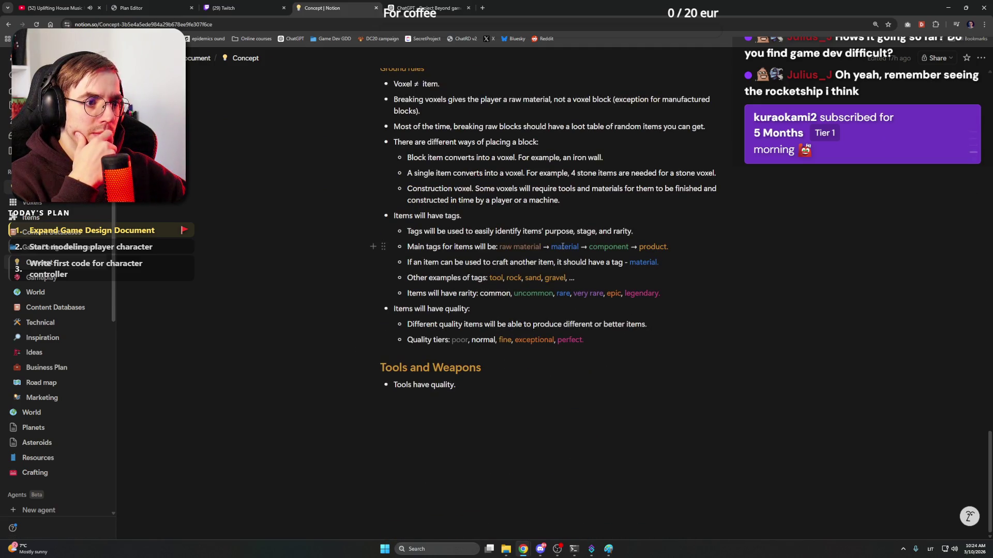
left_click(36, 217)
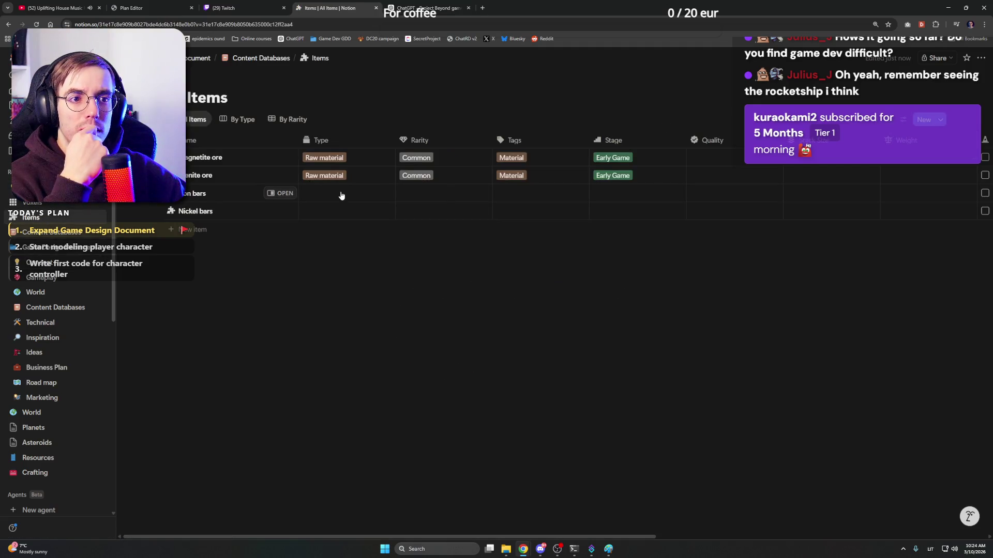
left_click(341, 194)
left_click(345, 283)
Step: Recolour the Material type option blue and set Nickel bars' type to Material
left_click(336, 195)
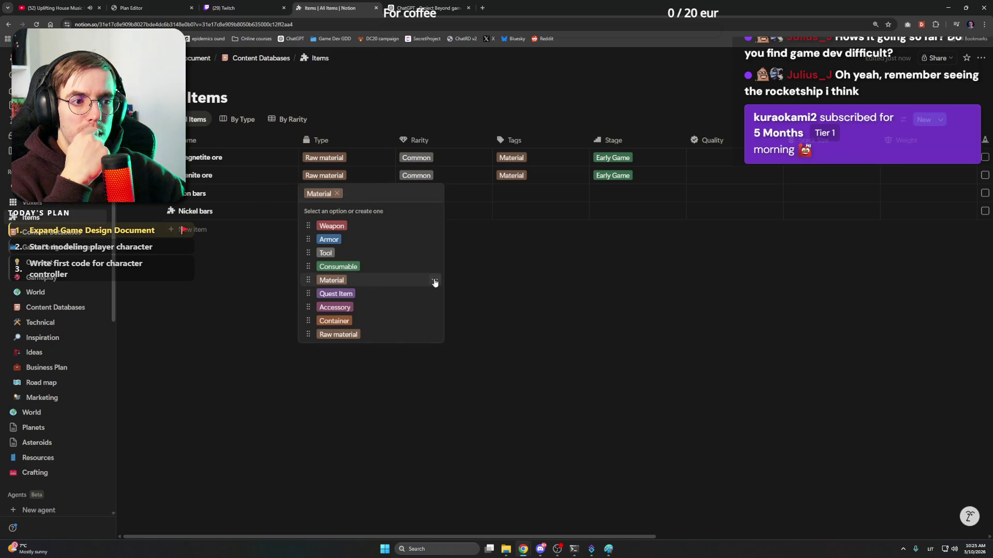
left_click(434, 282)
left_click(463, 433)
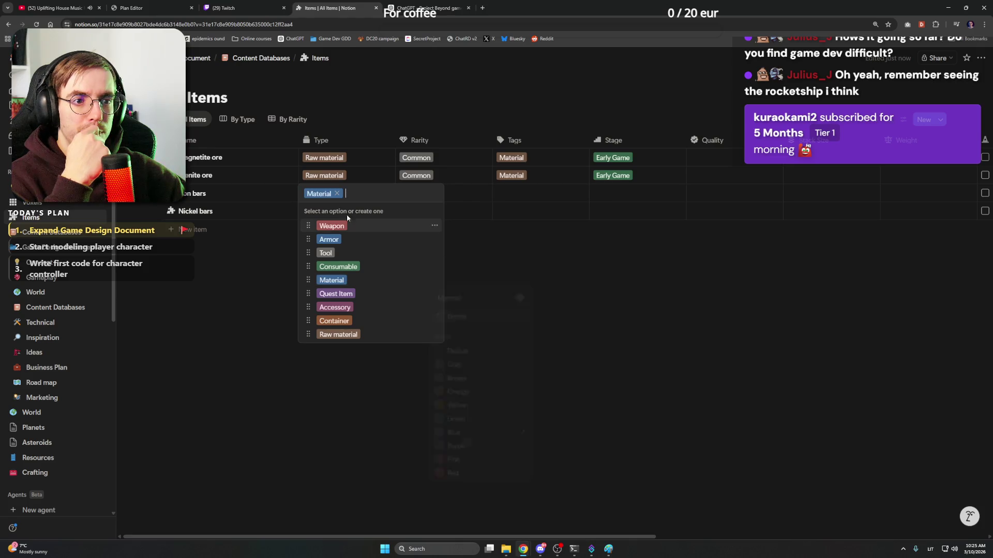
key("Escape")
left_click(326, 212)
left_click(341, 297)
key("Escape")
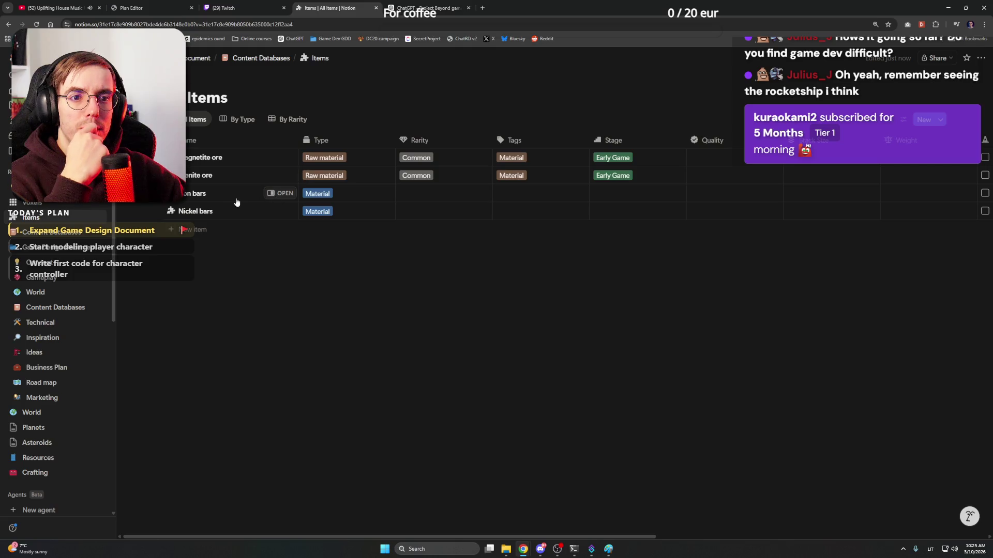
Step: Drop the trailing s from Iron bars and Nickel bars and give both Common rarity
left_click(217, 194)
key("BackSpace")
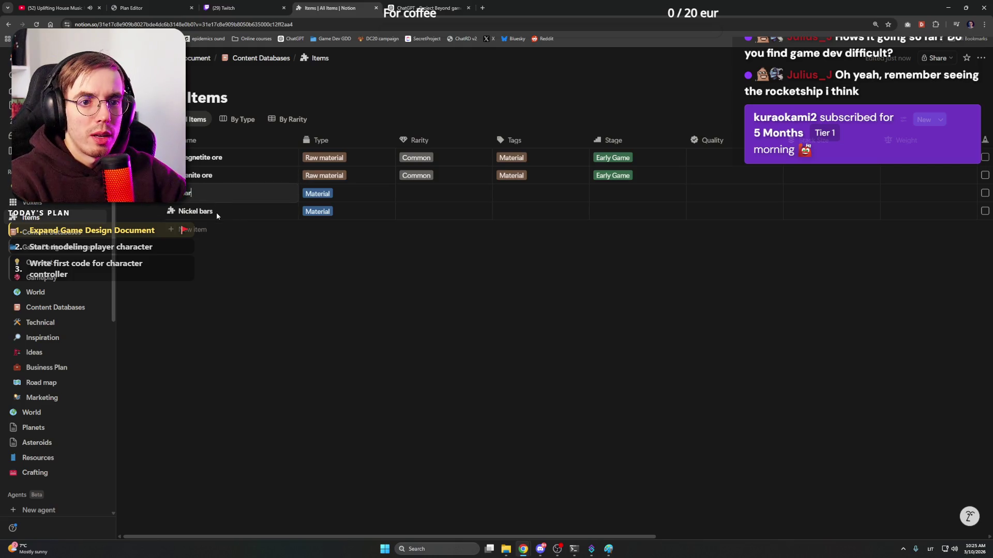
left_click(225, 214)
left_click(423, 194)
left_click(429, 222)
left_click(424, 212)
left_click(433, 245)
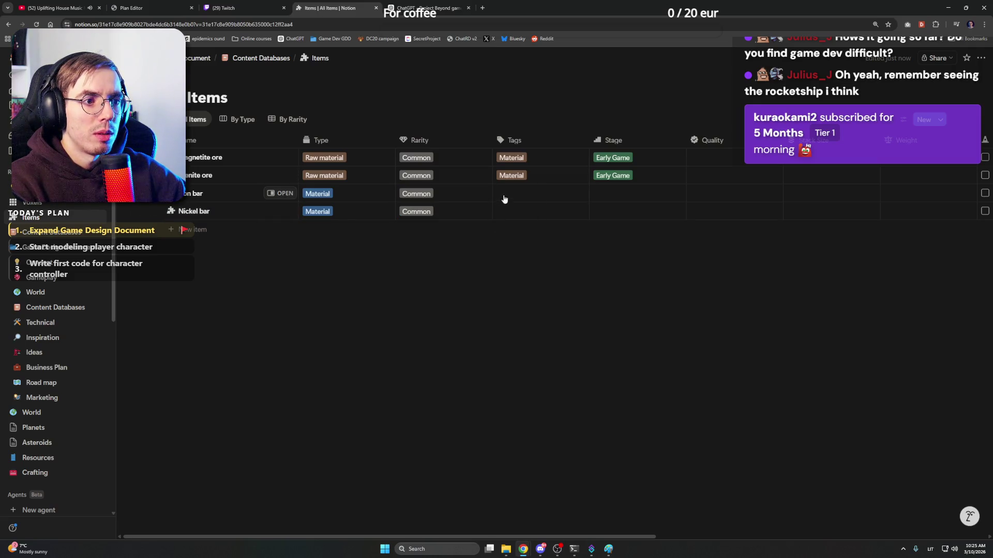
Step: Change the rarity of Magnetite ore, the second ore, Iron bar and Nickel bar to Uncommon
left_click(416, 158)
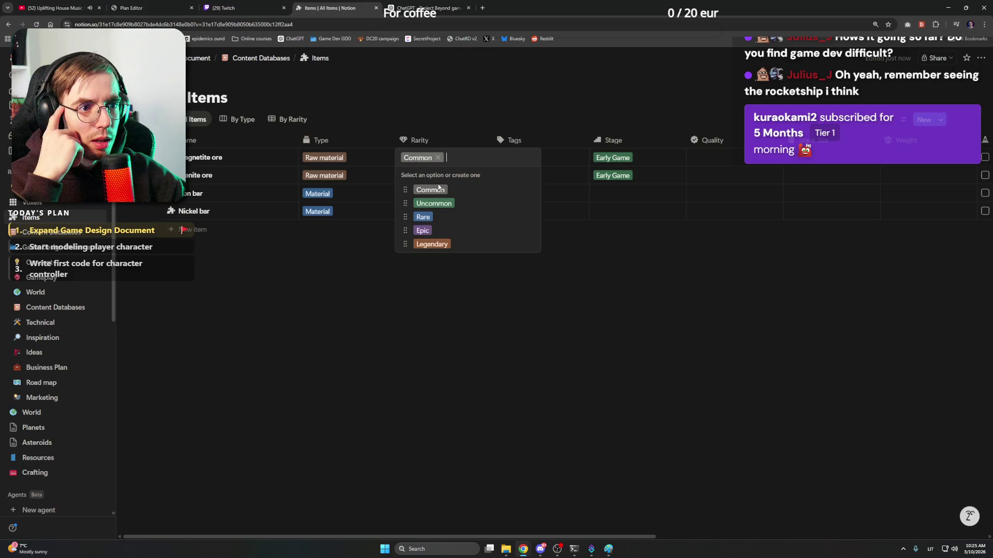
left_click(420, 205)
left_click(424, 176)
left_click(450, 224)
left_click(429, 194)
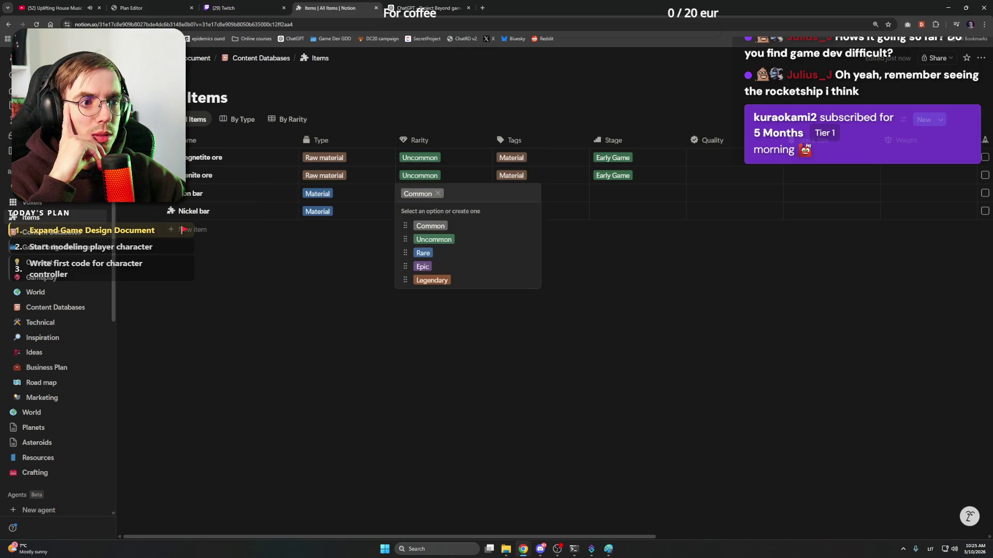
left_click(449, 228)
left_click(429, 212)
left_click(449, 257)
left_click(445, 194)
left_click(449, 238)
Step: Tag Iron bar and Nickel bar as Material and set both stages to Early Game
left_click(520, 204)
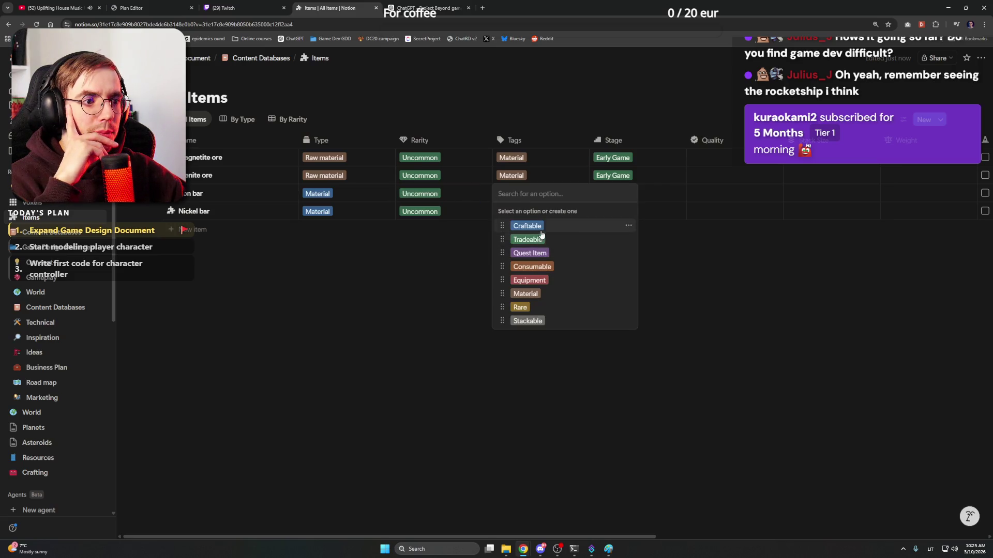
left_click(525, 294)
key("Escape")
left_click(538, 212)
left_click(525, 311)
key("Escape")
left_click(610, 195)
left_click(626, 226)
left_click(610, 215)
left_click(625, 244)
key("Escape")
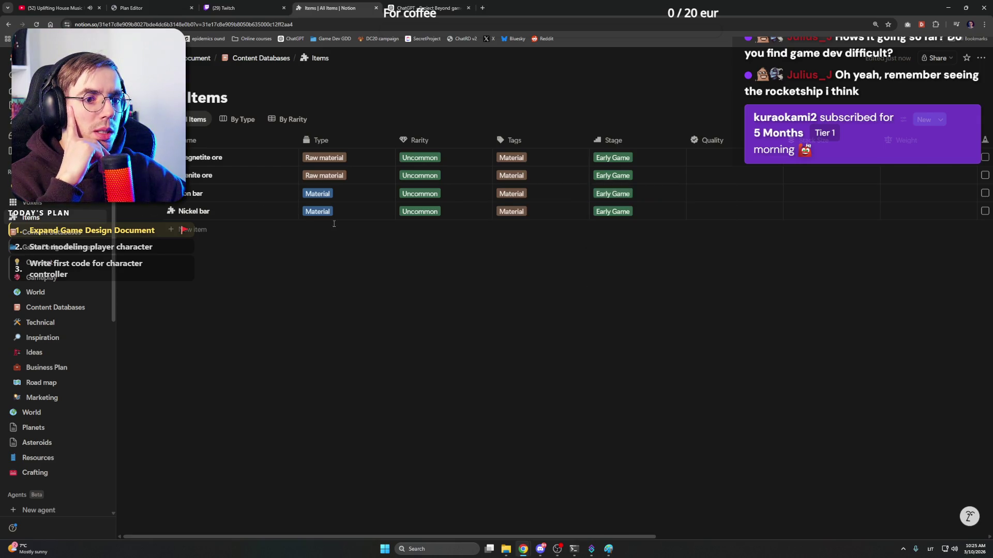
Step: Add an Asteroids regolith item and drag it to the top of the table
left_click(175, 230)
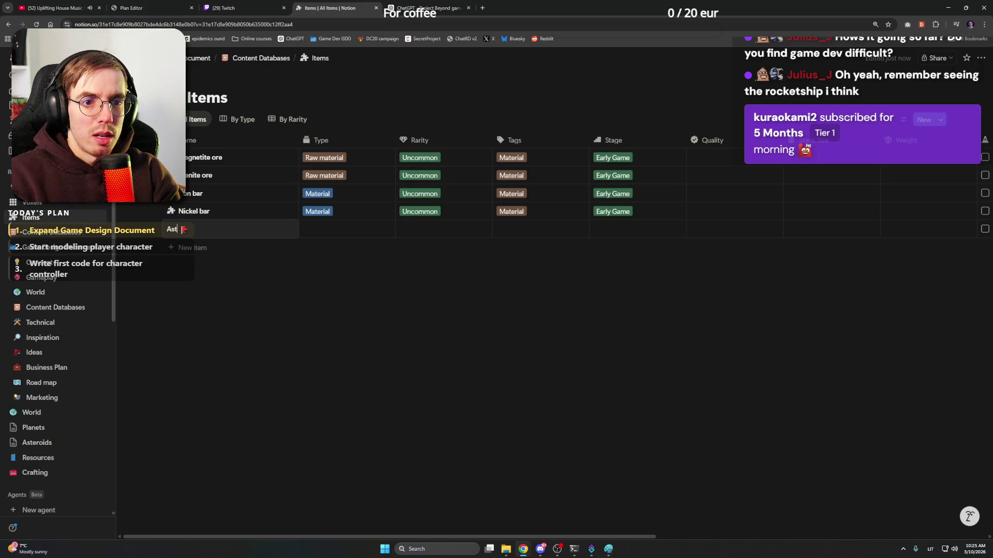
type("ids regolith")
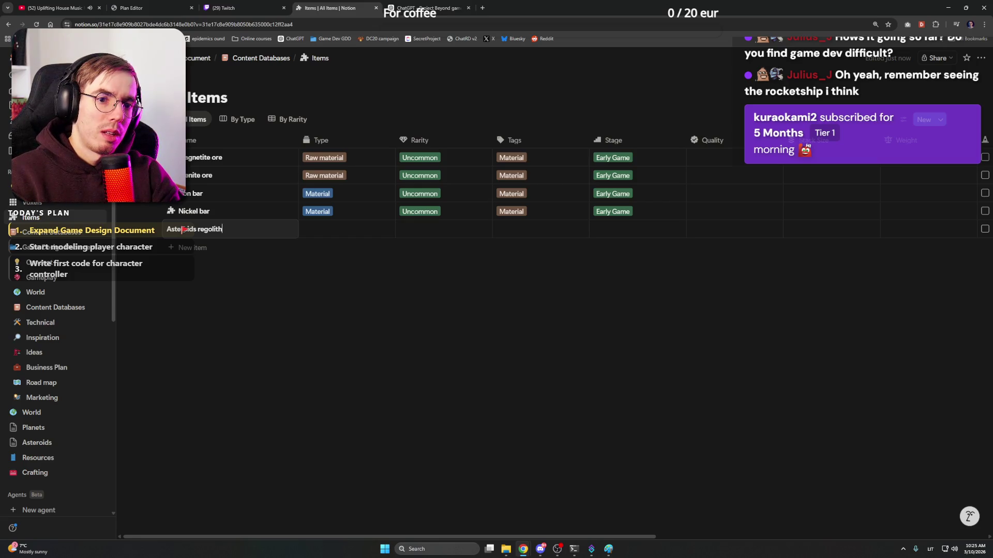
key("Return")
left_click_drag(156, 229, 161, 156)
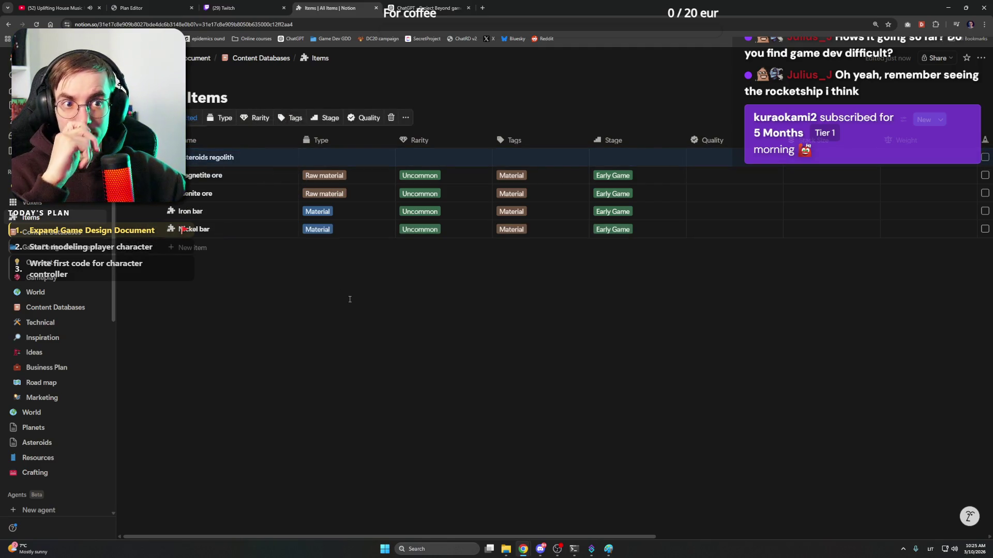
Step: Add an Asteroids stone item and move it just below Asteroids regolith
left_click(194, 248)
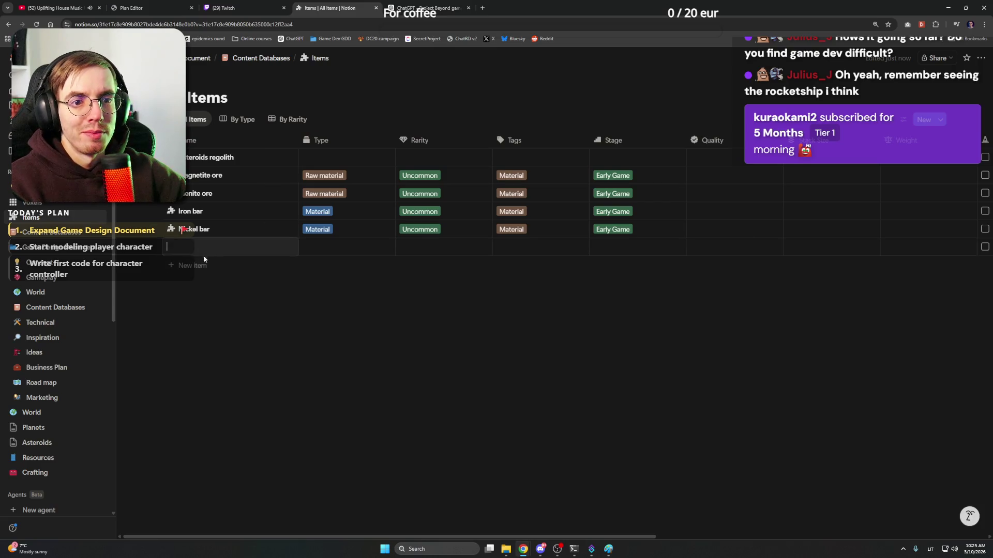
type("Asteroids stone")
key("Return")
left_click_drag(147, 245, 152, 167)
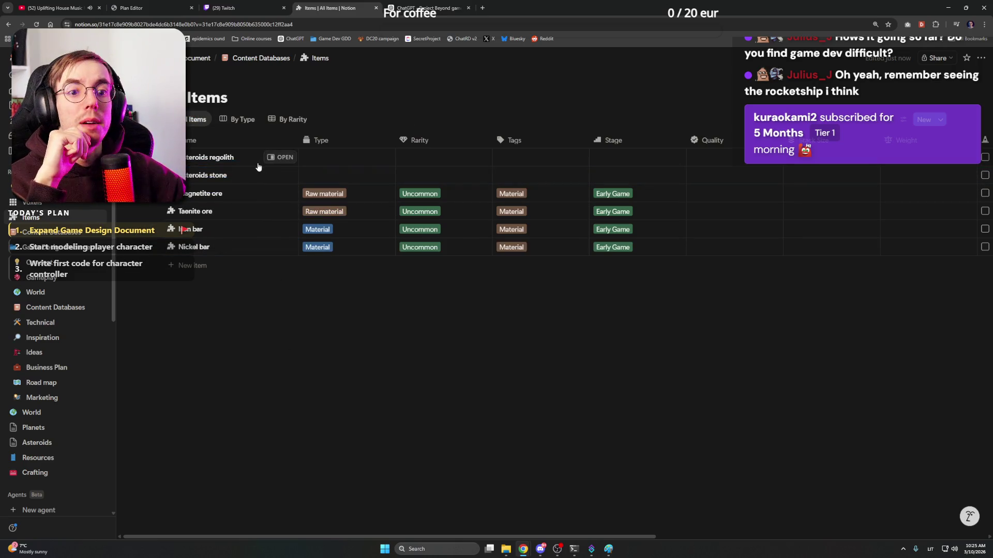
Step: Set Asteroids stone's type to Raw material and give both asteroid items Common rarity
left_click(330, 157)
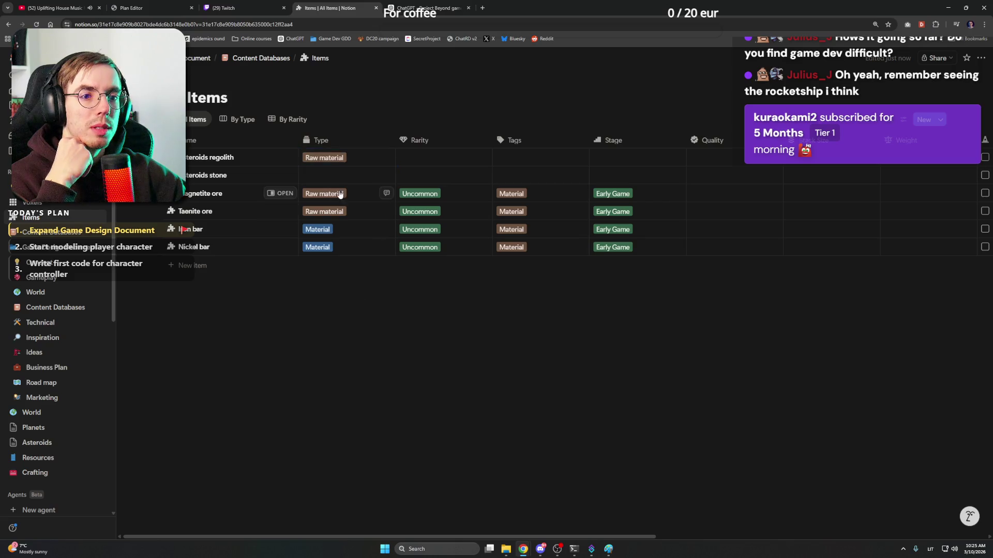
left_click(341, 176)
left_click(341, 316)
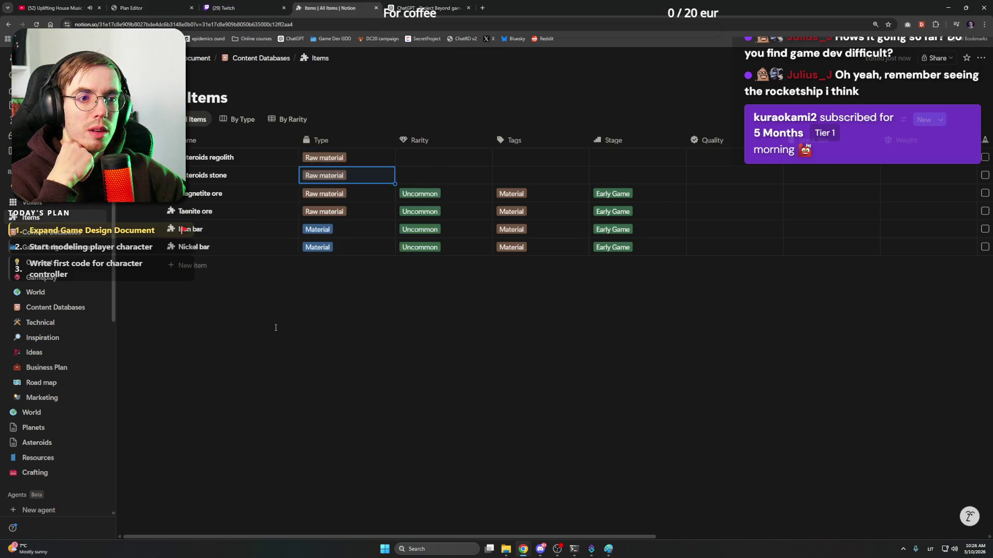
left_click(422, 158)
left_click(424, 188)
left_click(421, 179)
left_click(421, 206)
left_click(522, 159)
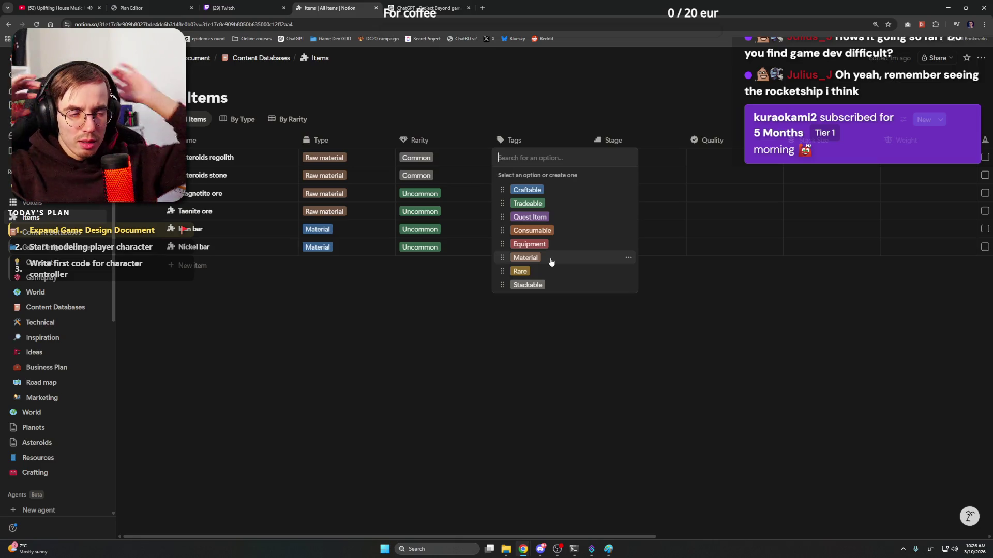
left_click(642, 212)
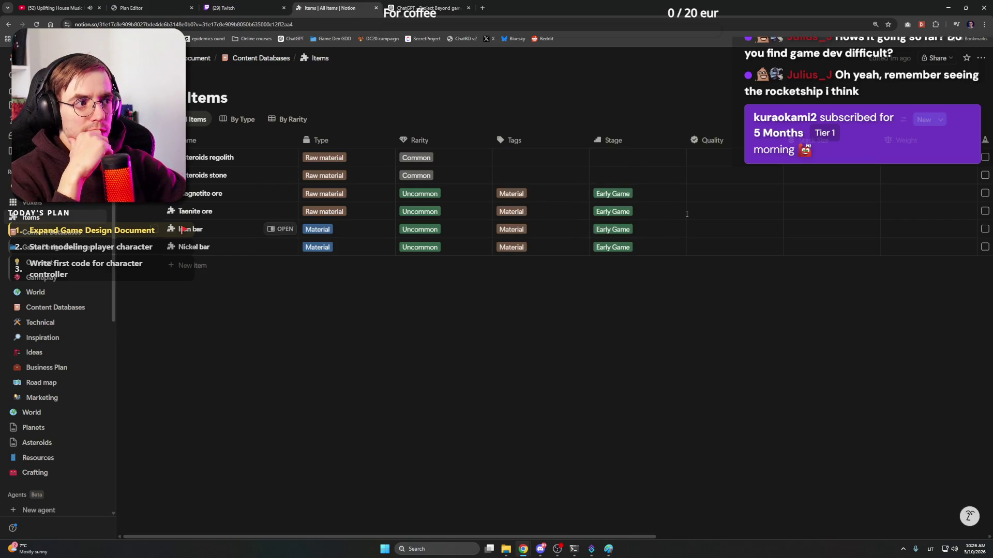
mouse_move(598, 538)
left_mouse_down()
mouse_move(888, 544)
mouse_move(429, 514)
left_mouse_up()
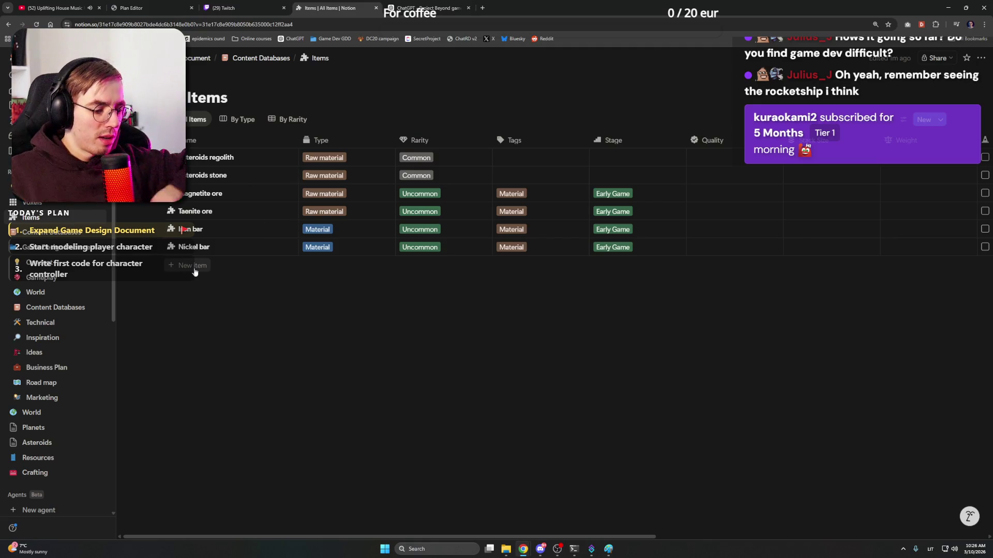
Step: Add a Frozen ice item typed Raw material with Uncommon rarity
left_click(195, 268)
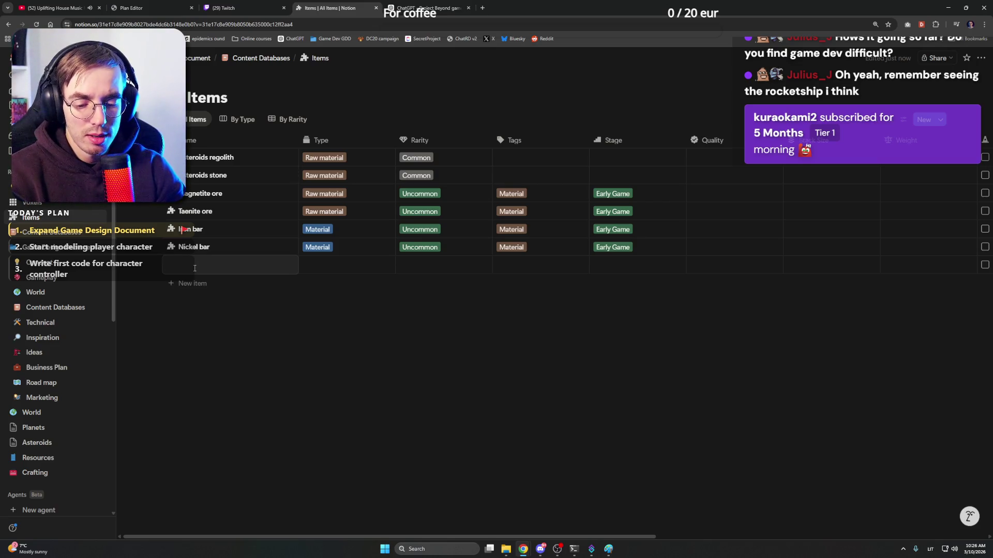
type("Frozen ice")
left_click(320, 269)
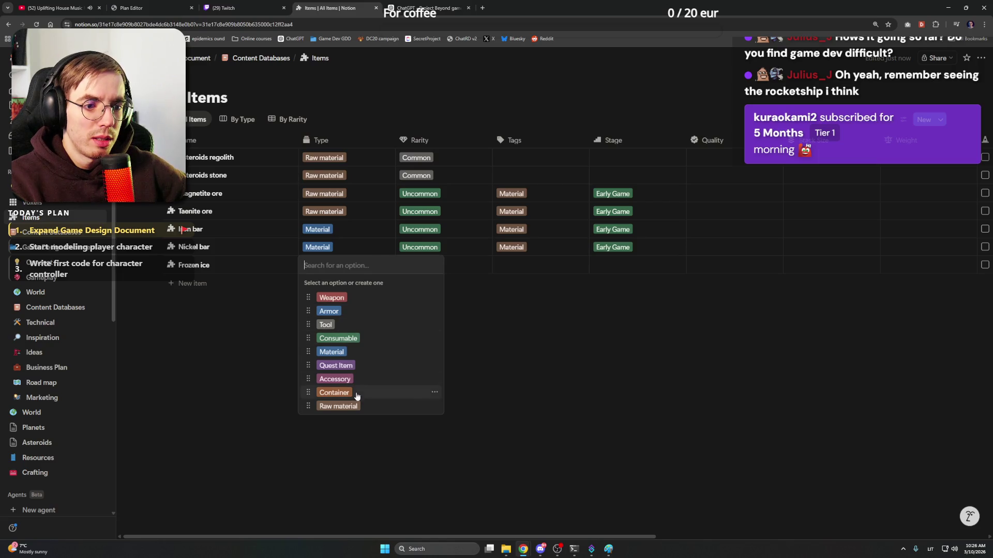
left_click(338, 406)
left_click(423, 266)
left_click(442, 309)
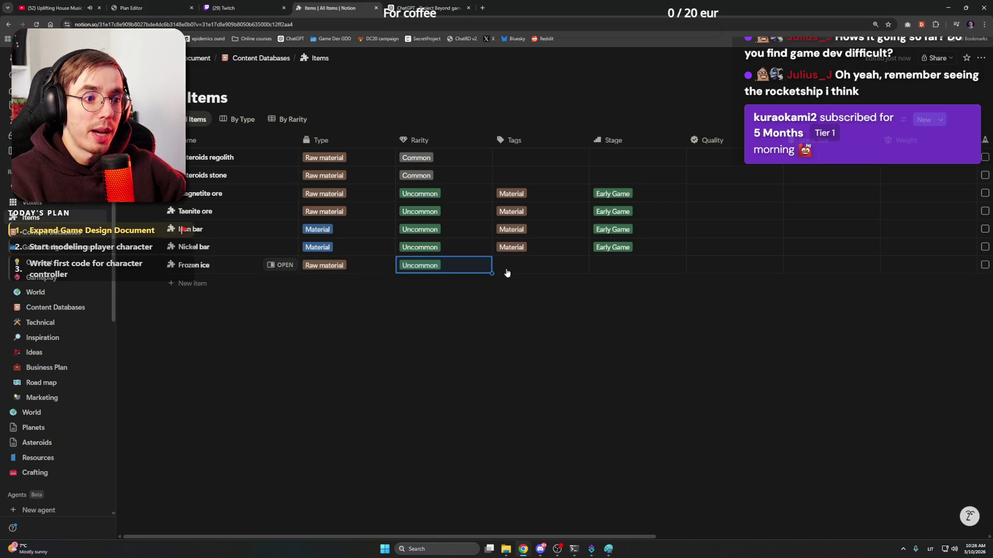
Step: Tag Frozen ice as Material and delete the Rare tag option
left_click(507, 272)
left_click(538, 366)
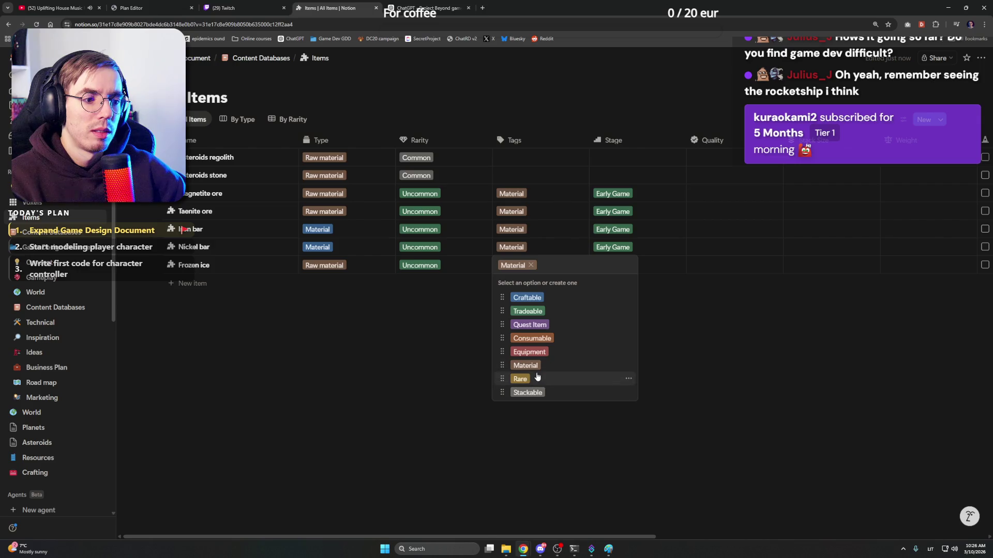
left_click(628, 379)
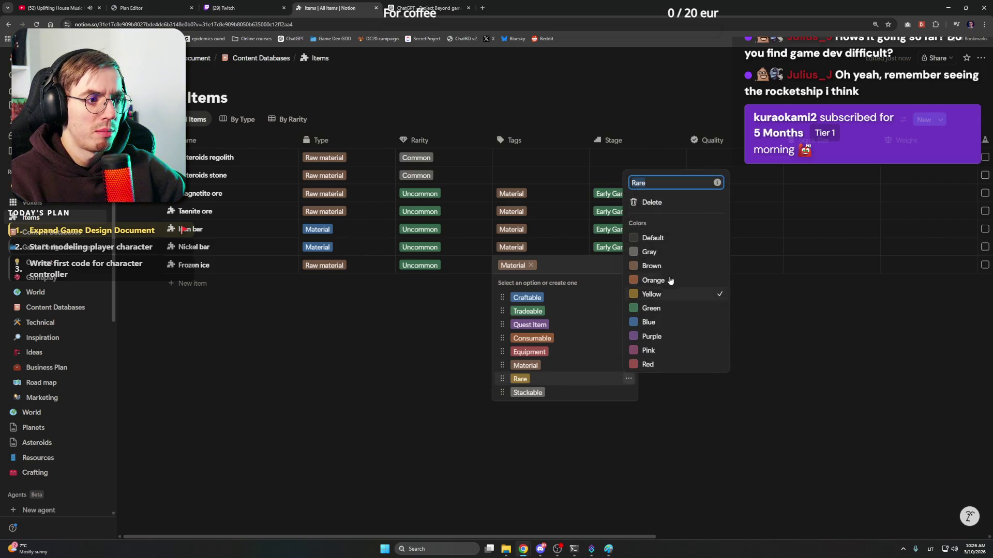
left_click(656, 209)
left_click(496, 297)
key("Escape")
left_click(648, 312)
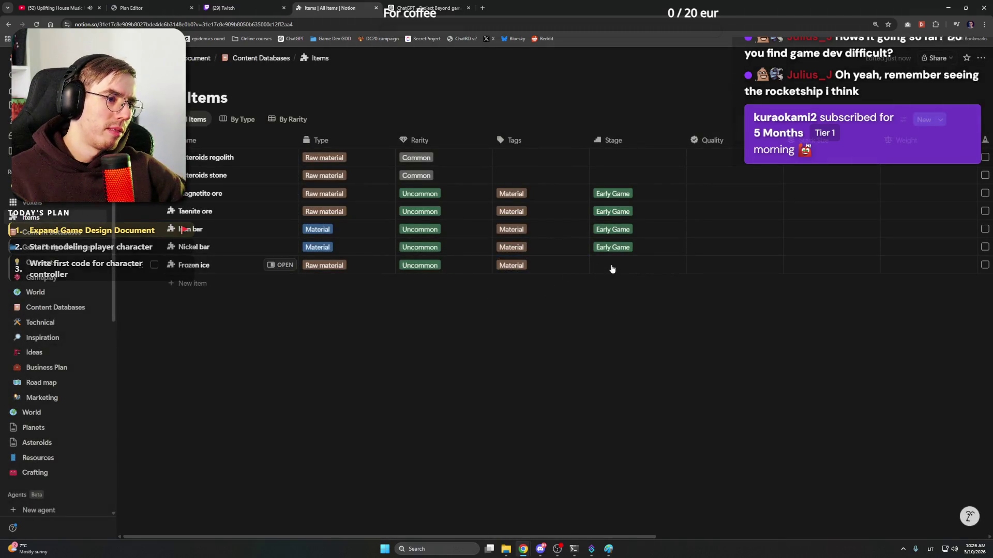
Step: Set Frozen ice's stage to Early Game and go to the World page
left_click(612, 269)
left_click(646, 299)
left_click(531, 323)
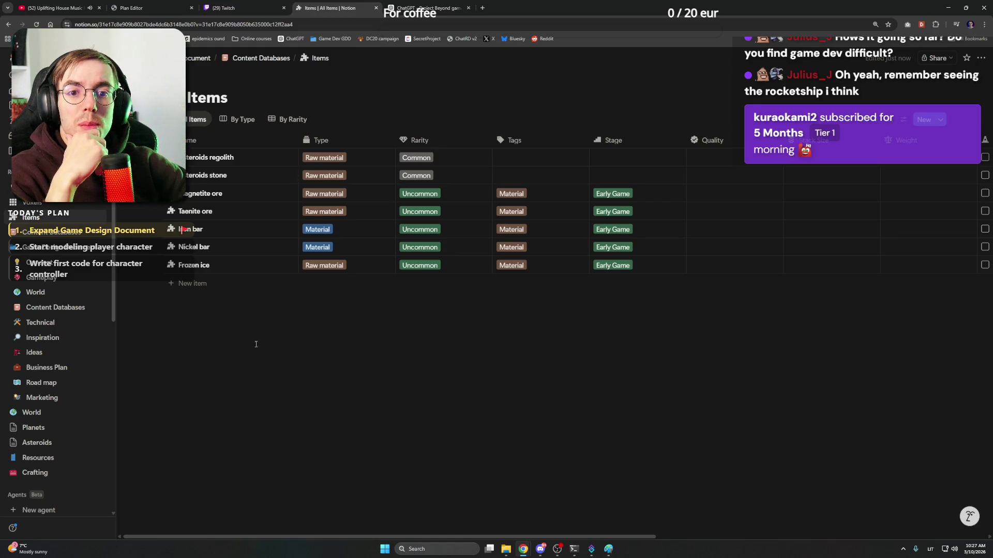
left_click(52, 295)
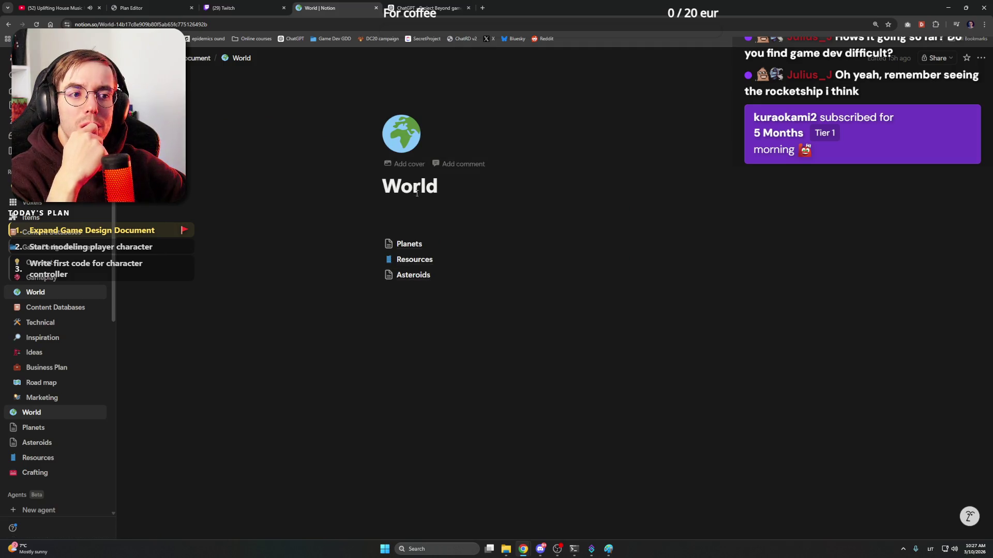
Step: Look over the Resources page, then move it to the trash from World
left_click(413, 265)
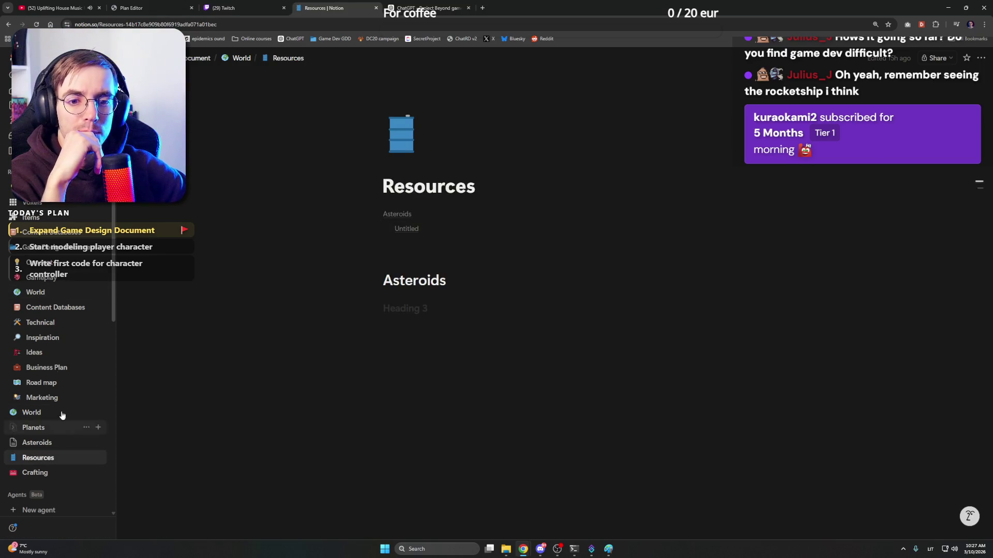
scroll(61, 428, "down", 2)
scroll(61, 429, "down", 7)
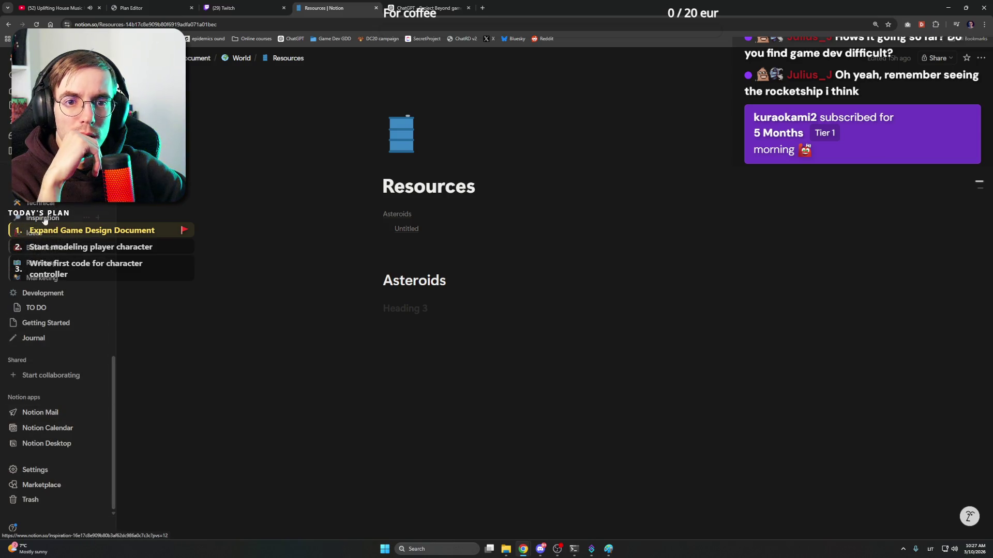
scroll(57, 224, "up", 2)
left_click(52, 243)
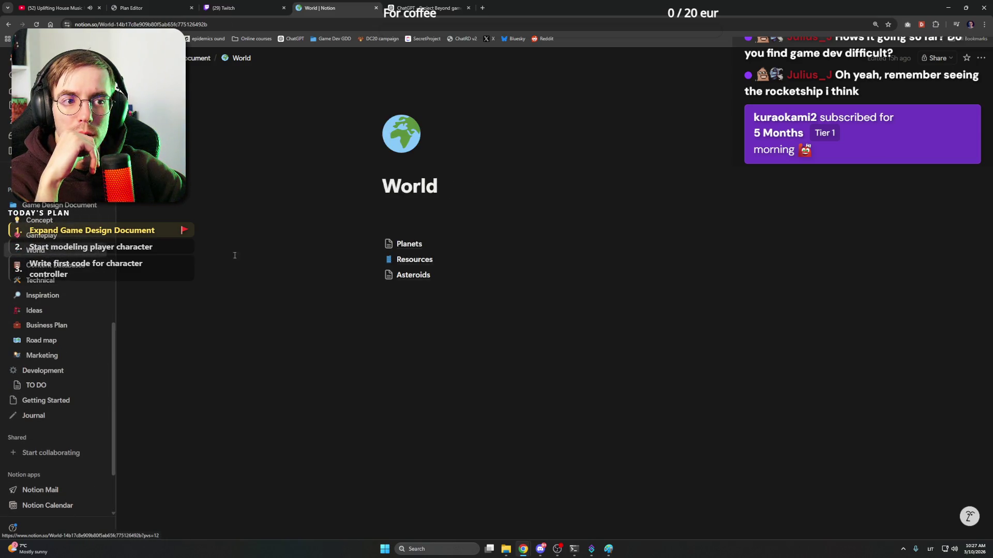
right_click(416, 261)
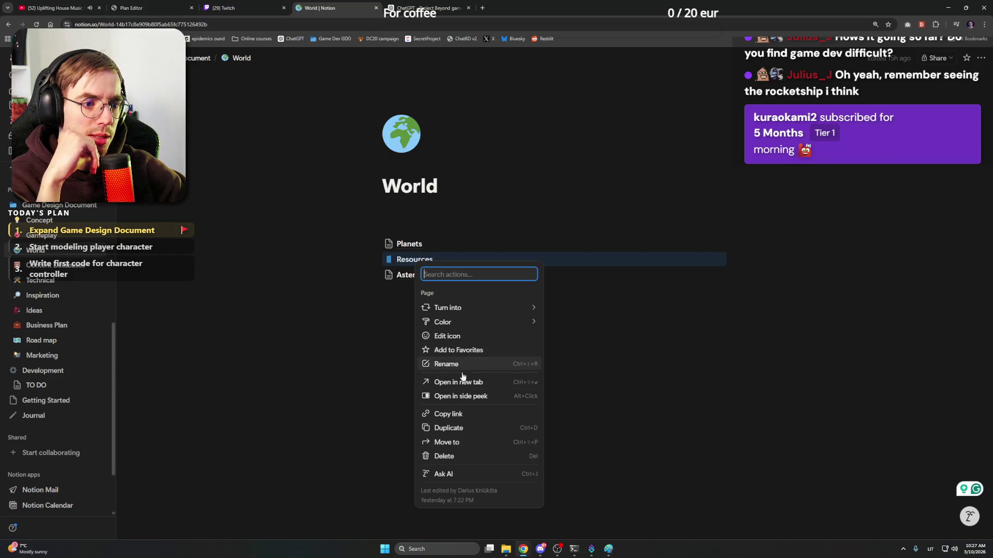
left_click(443, 456)
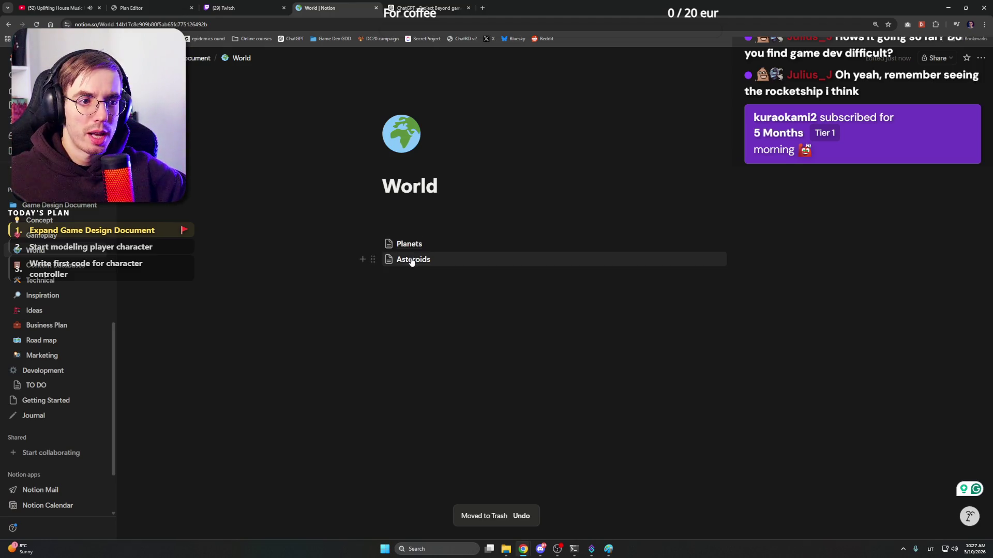
mouse_move(412, 262)
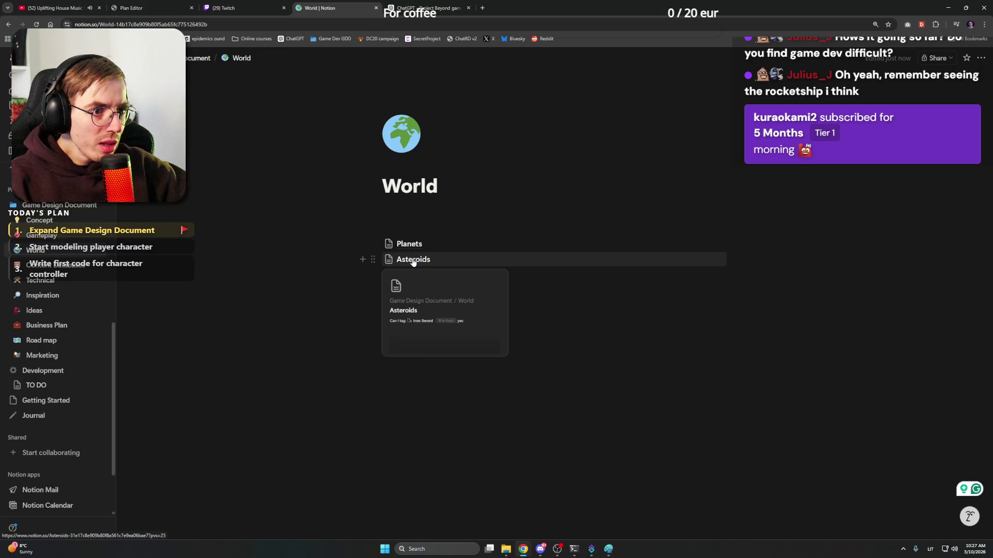
Step: Open the Asteroids page and delete the old 'Can I tag Iron Sword yes' test line
left_click(413, 262)
left_click(552, 169)
left_click(560, 166)
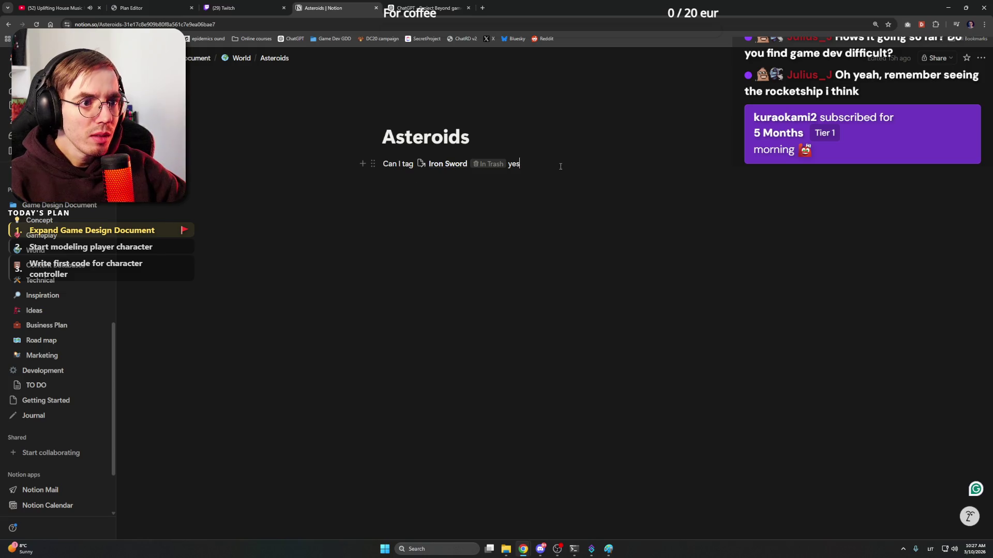
left_click_drag(560, 166, 383, 164)
right_click(526, 176)
key("BackSpace")
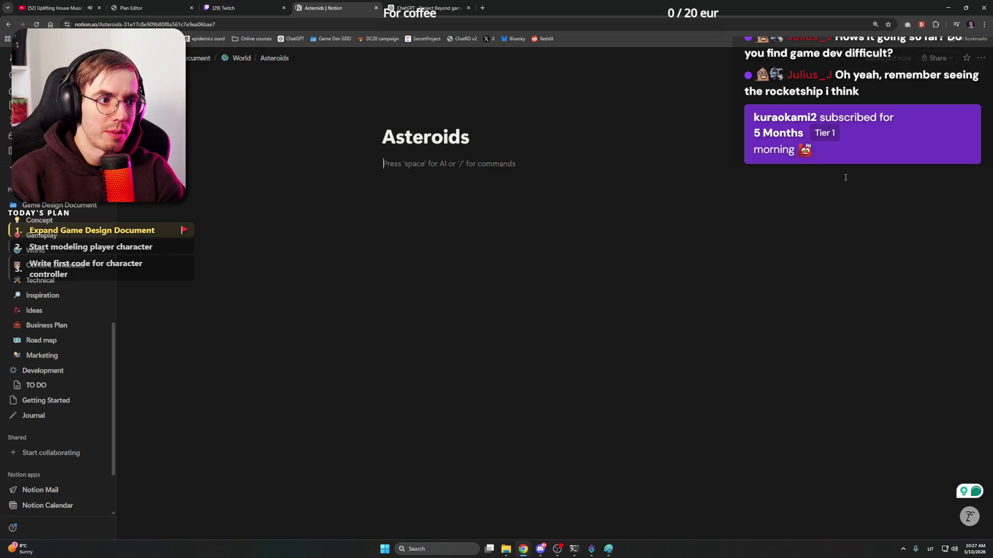
type("Asteroid field")
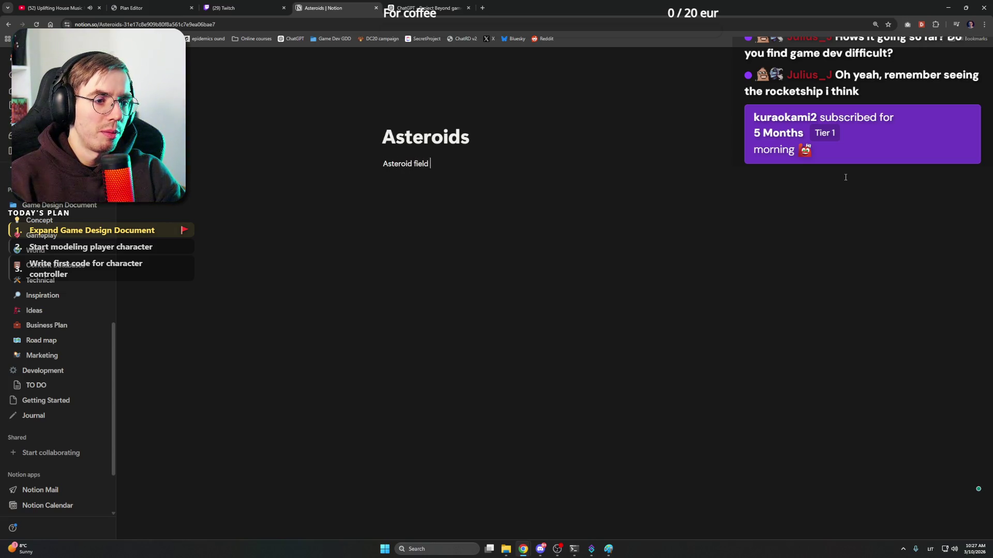
type(" has different fl")
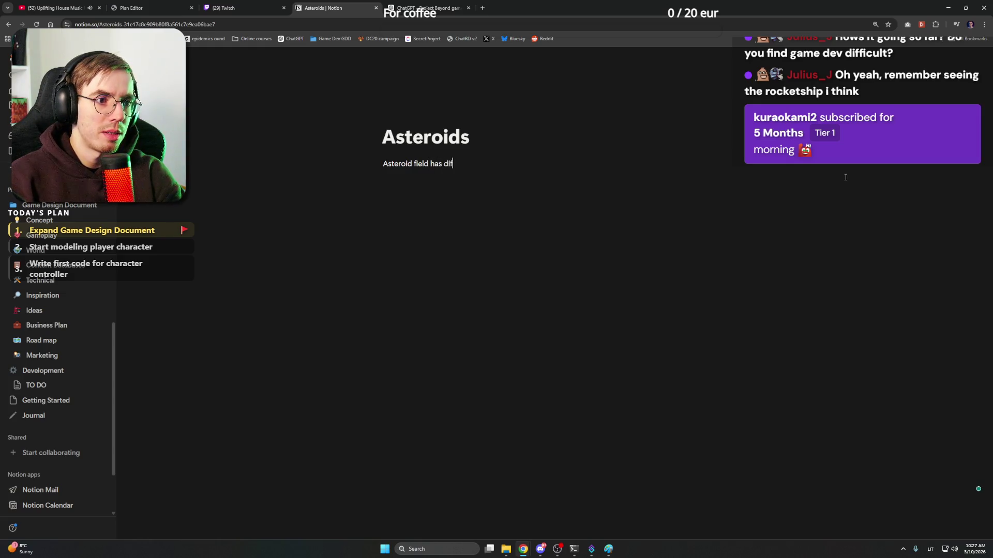
type("oating as")
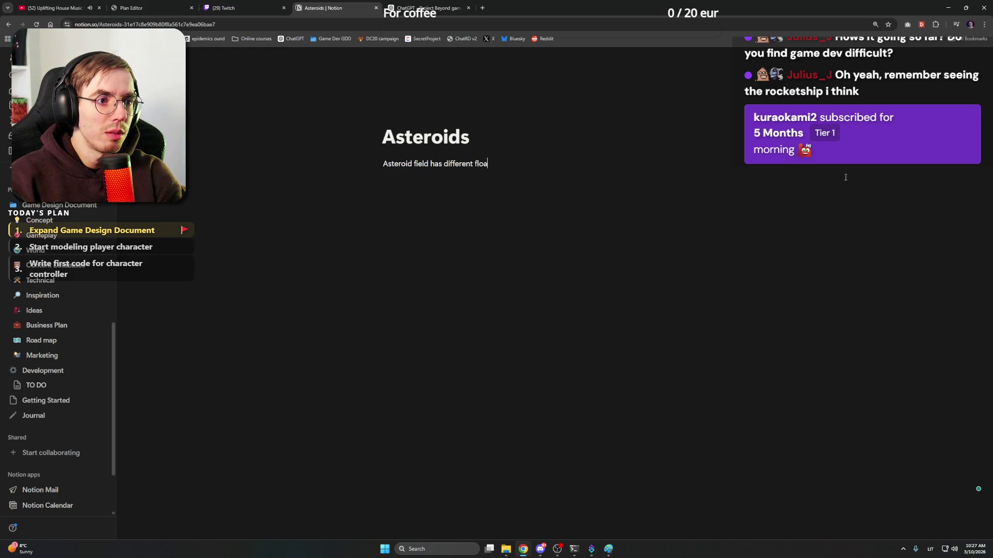
key("BackSpace")
key("BackSpace")
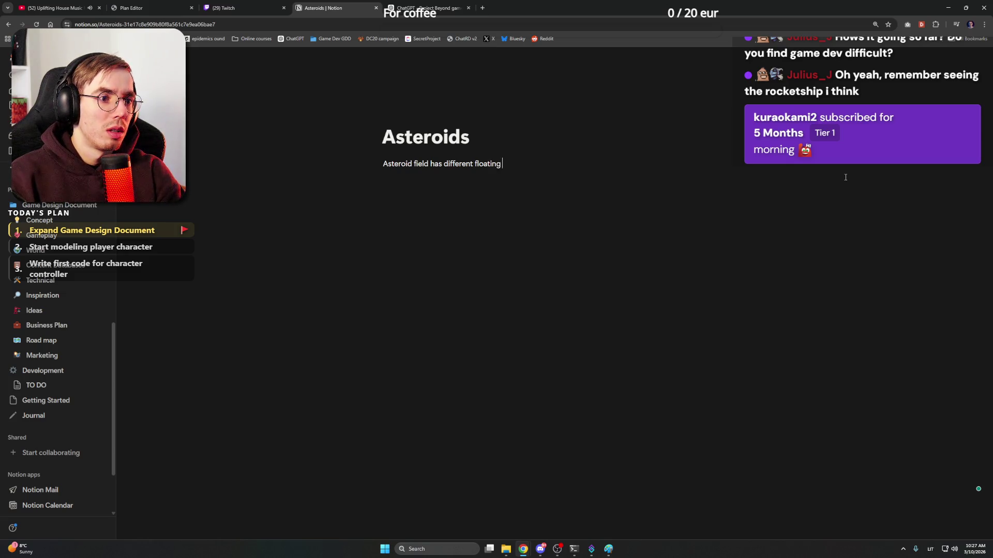
type("ividual ast")
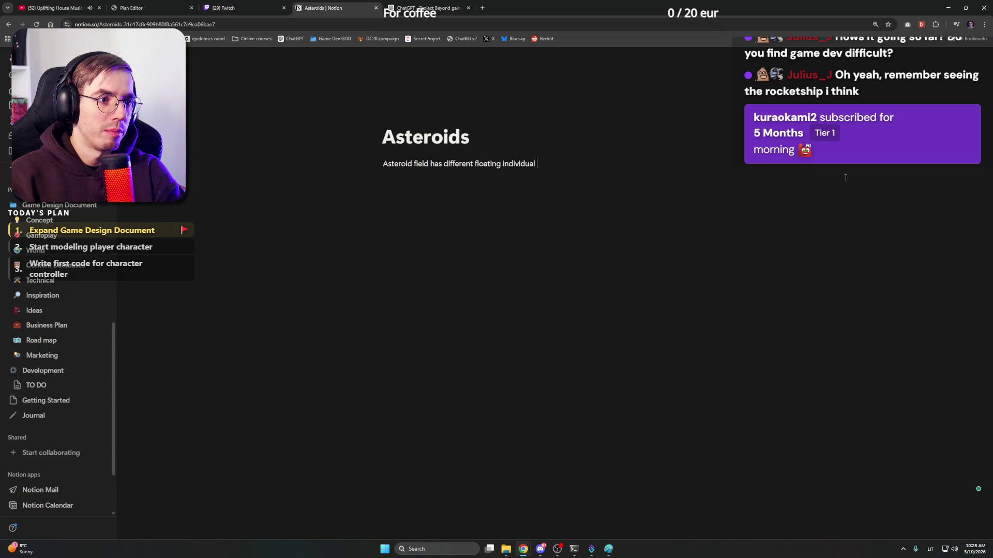
type("blobsha")
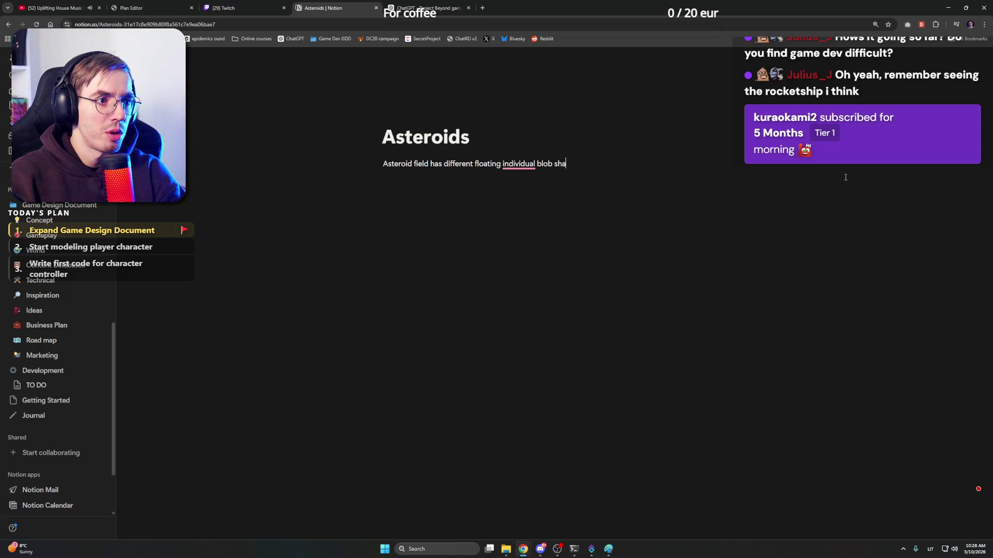
type(" as")
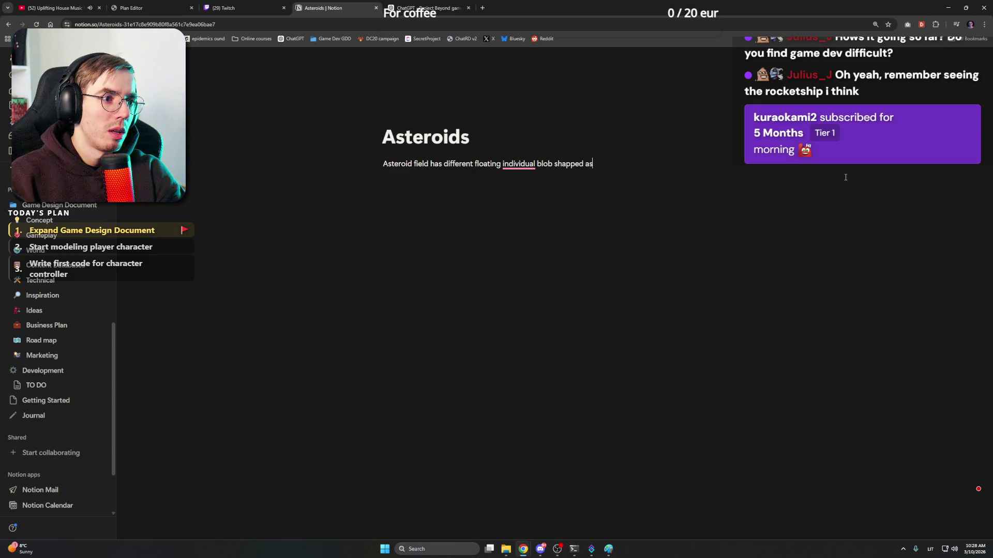
type("teroids")
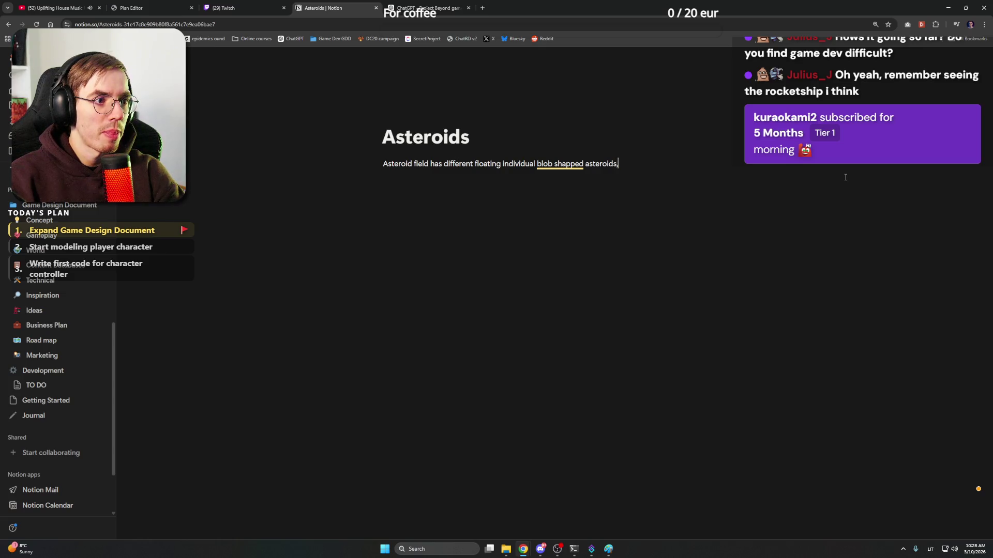
type(" made from @as")
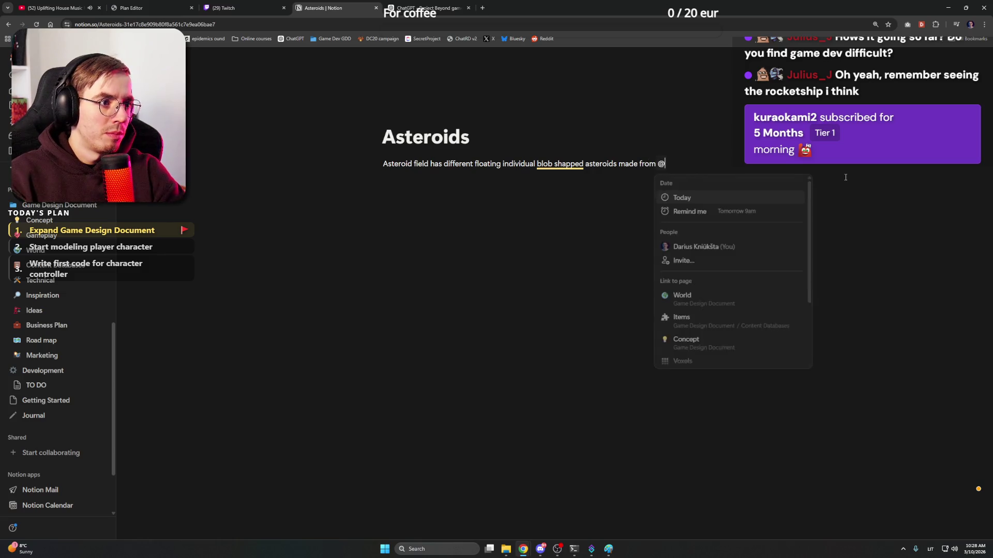
type("teroid")
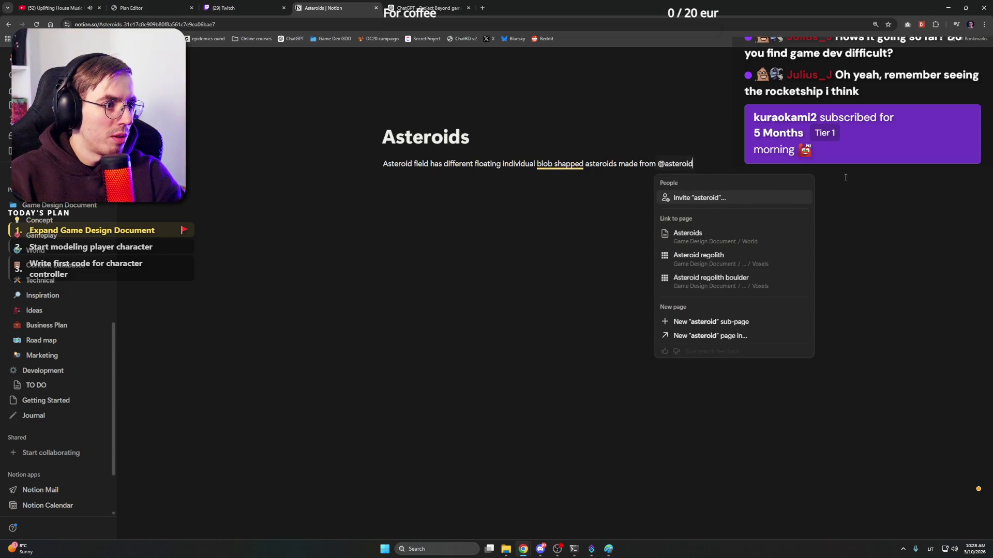
Step: Link the Asteroid stone page, type 'block,' and accept Grammarly's 'blocks' wording fix
key("Down")
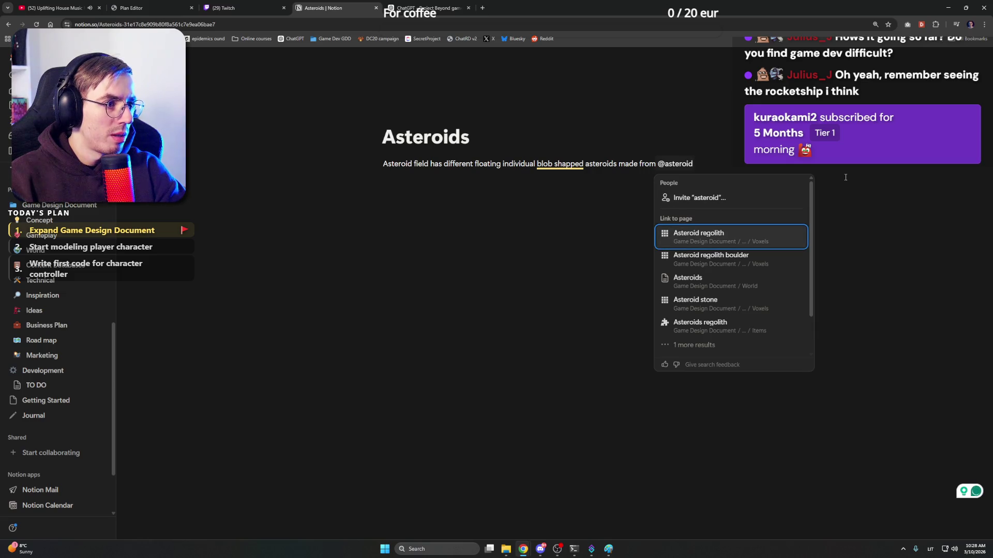
key("Down")
key("Down")
key("Down")
key("Return")
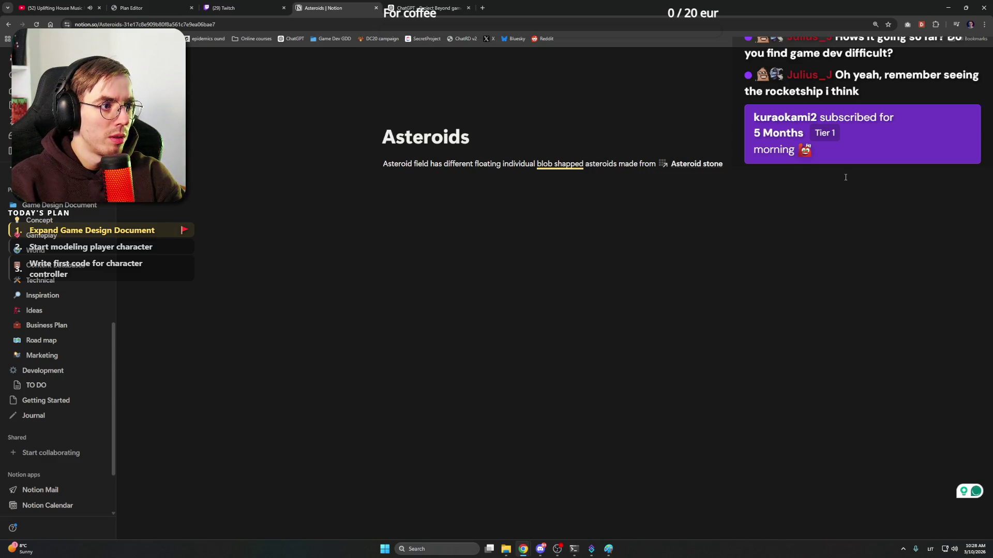
type("block")
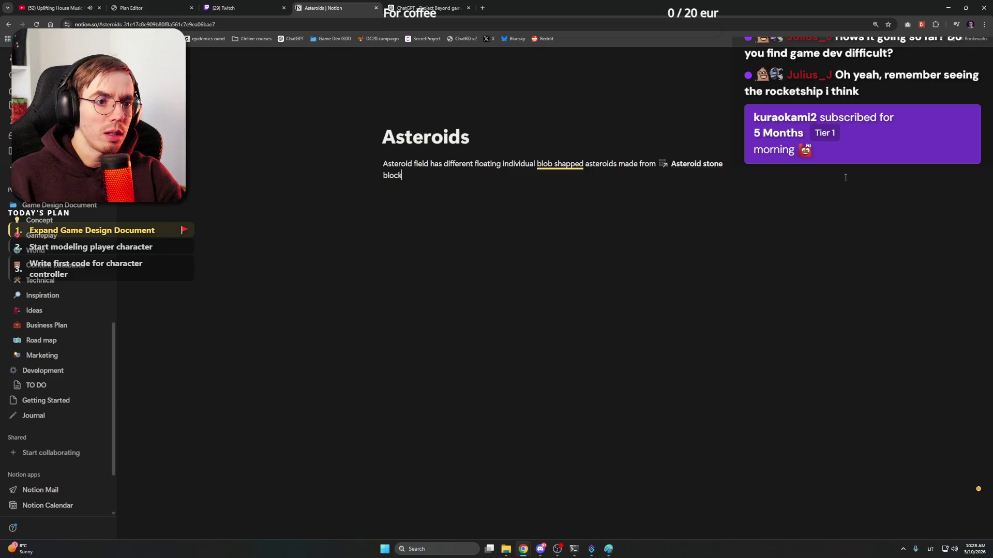
type(",")
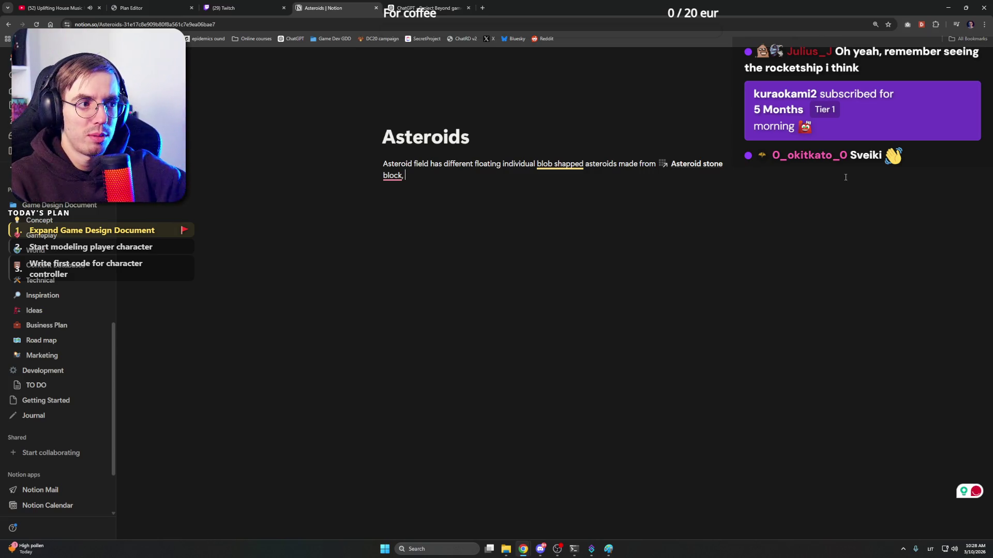
left_click(393, 175)
left_click(401, 193)
type("s")
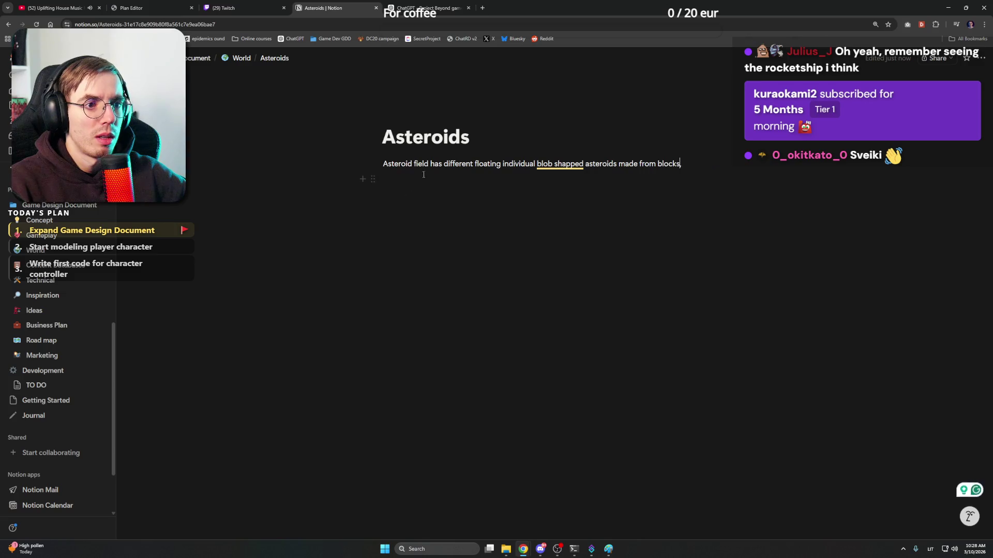
scroll(510, 191, "up", 2, "ctrl")
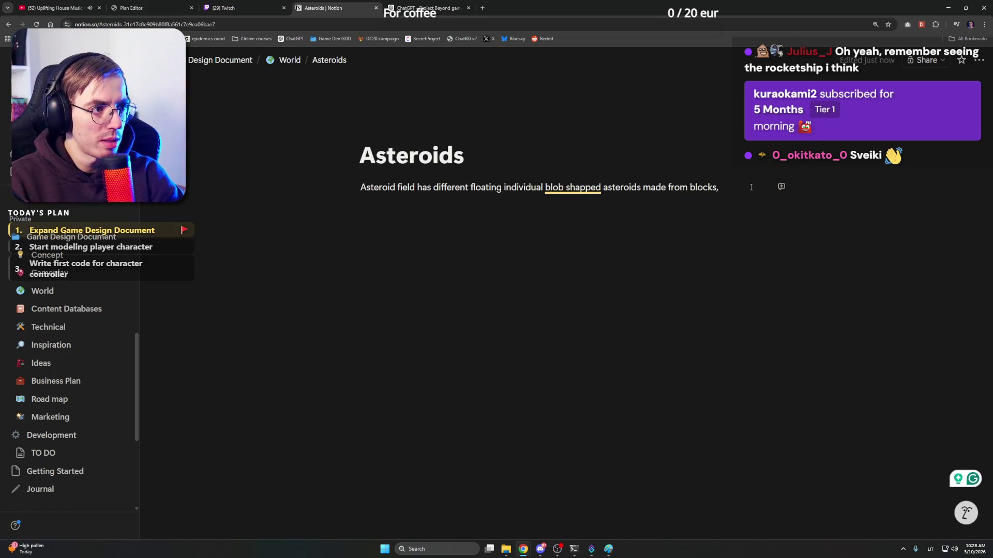
Step: Put an Asteroid stone mention before 'blocks', then add 'and on the surface' with linked Asteroid regolith and a period
key("Left")
key("Left")
key("Left")
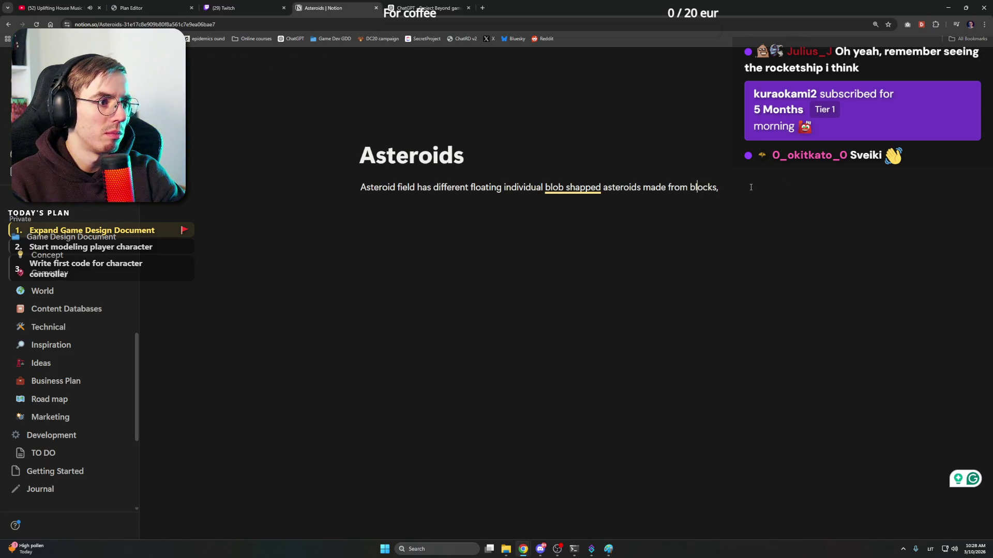
type("@as")
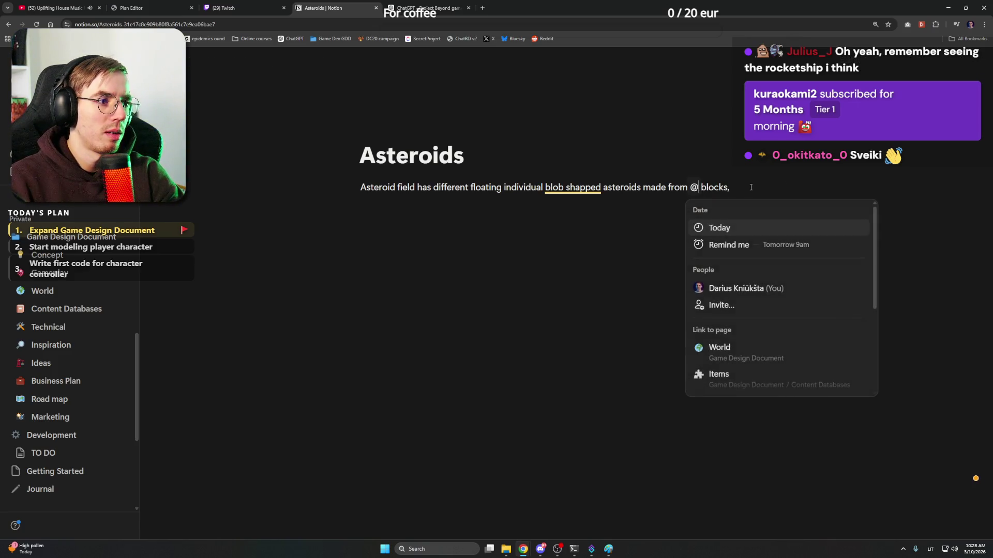
type("teroid")
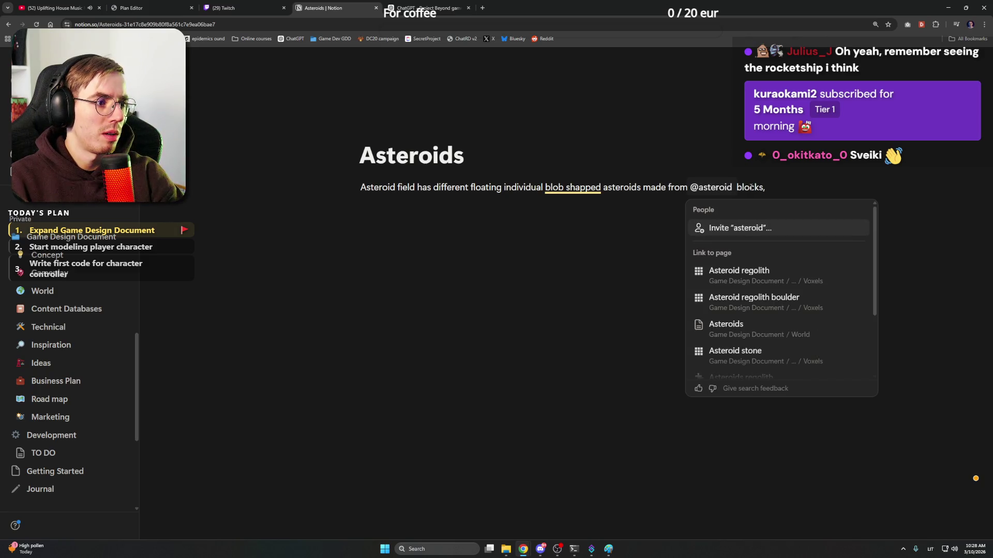
key("Down")
key("Down")
key("Down")
key("Return")
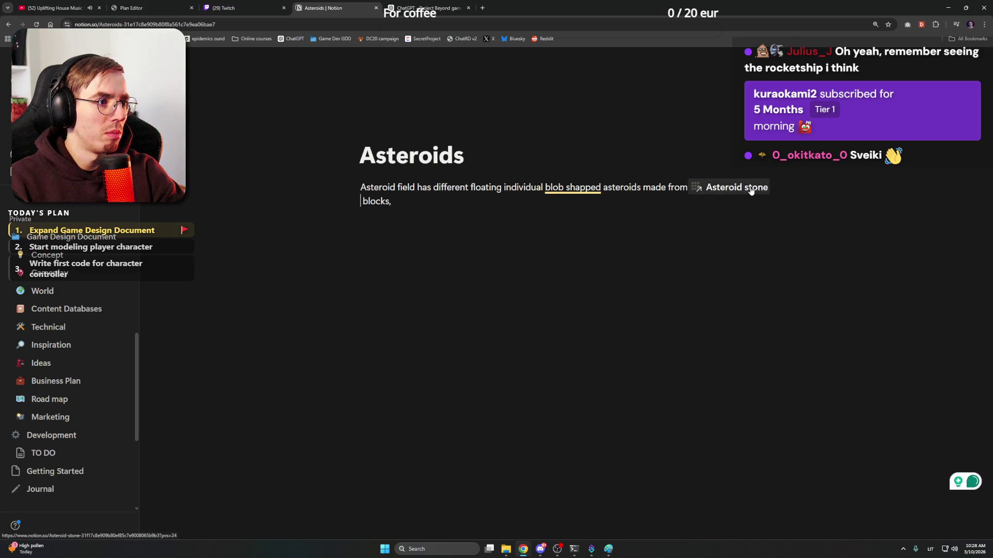
type("and on the s")
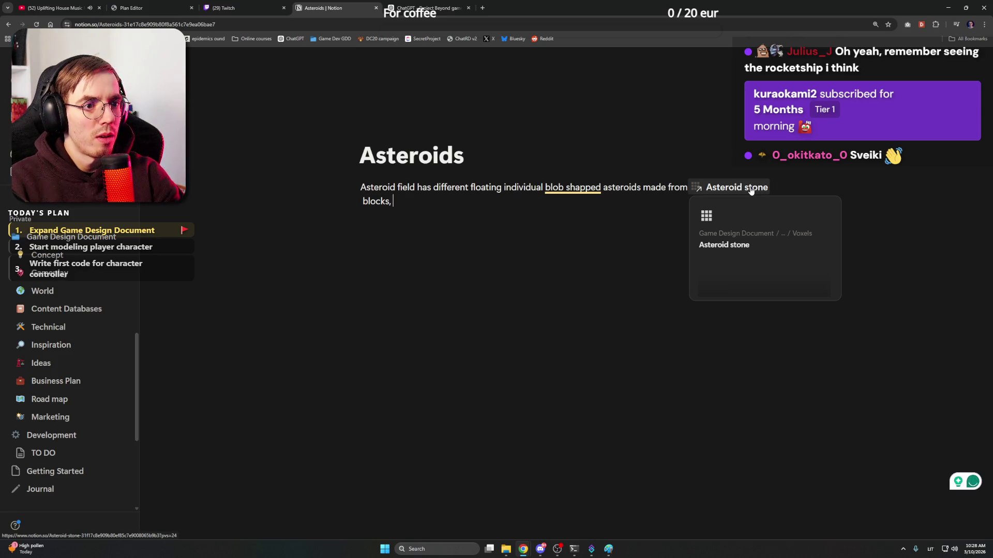
type("urface ")
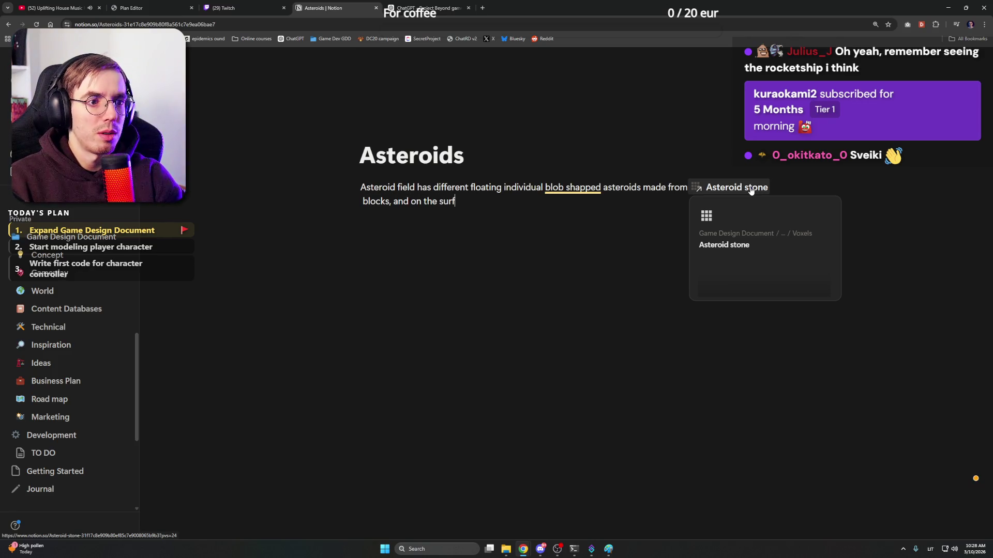
type("@asteroid")
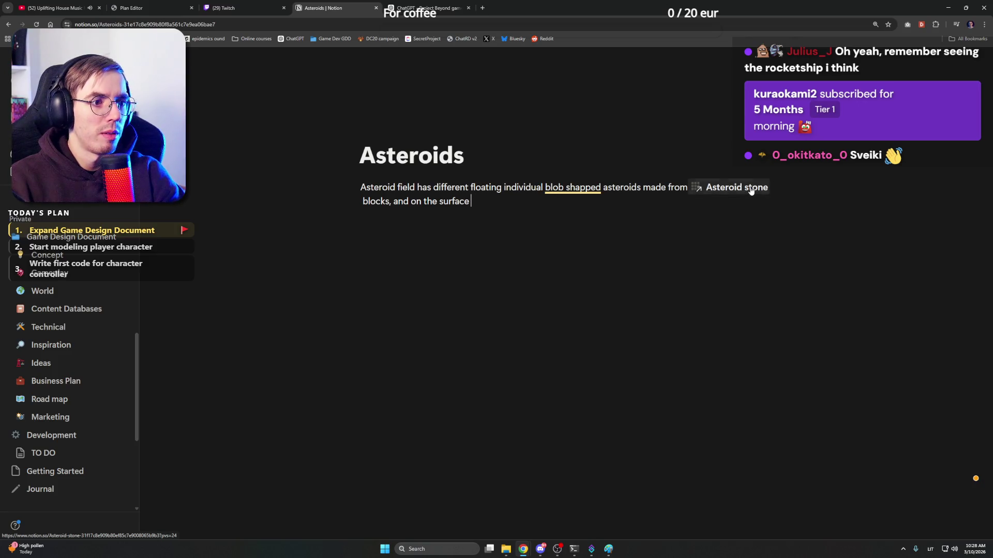
key("Down")
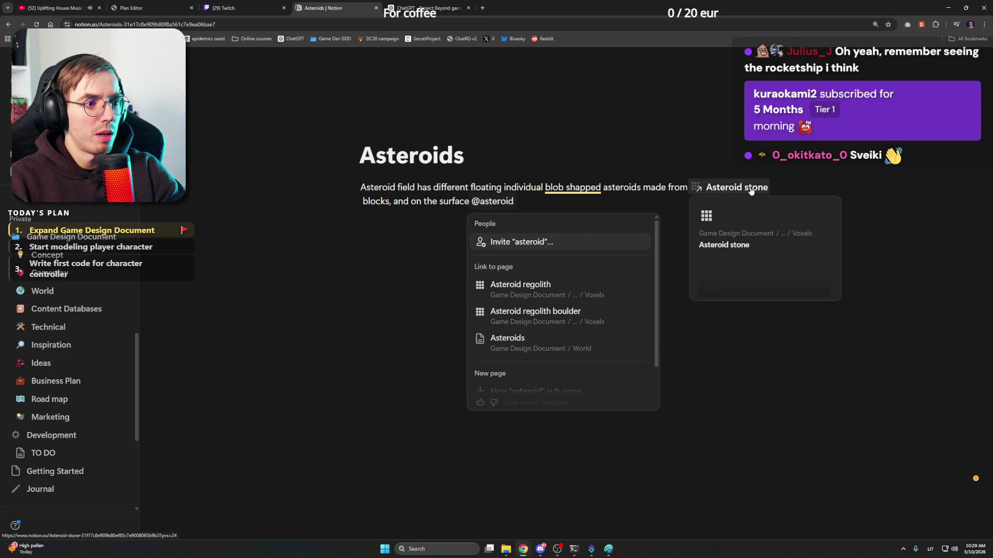
key("Down")
key("Return")
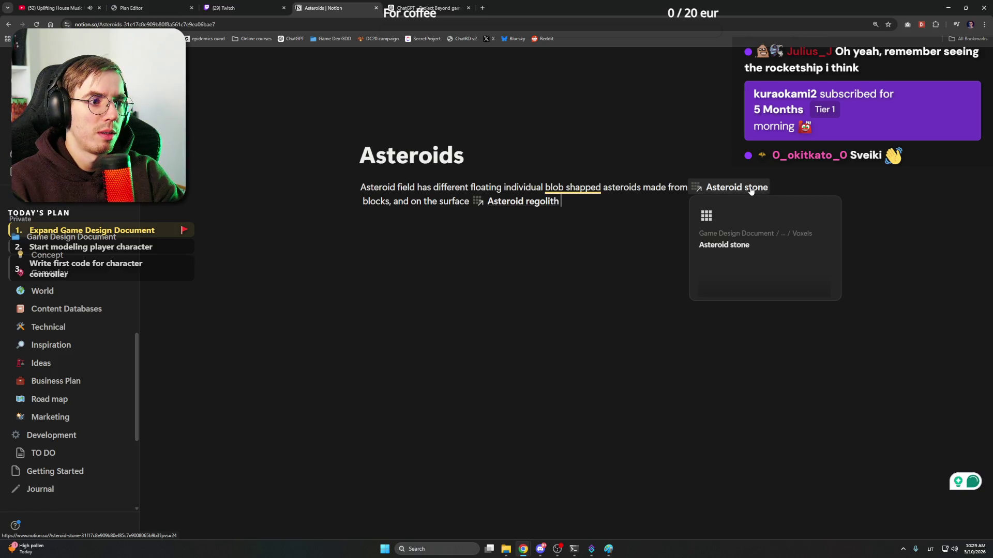
type(".")
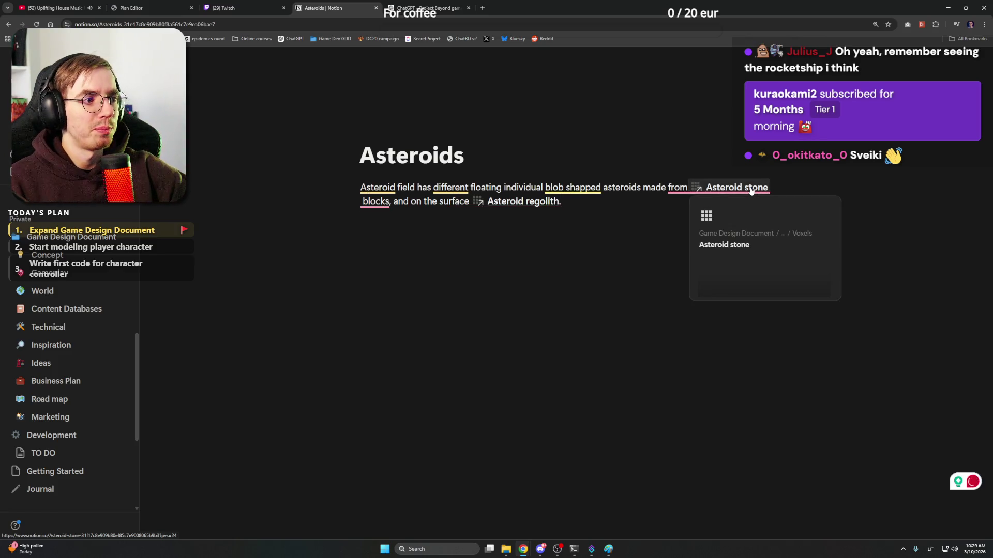
Step: Undo the spacing fix that deleted the Asteroid stone mention, dismiss that suggestion, and start a new line
mouse_move(745, 191)
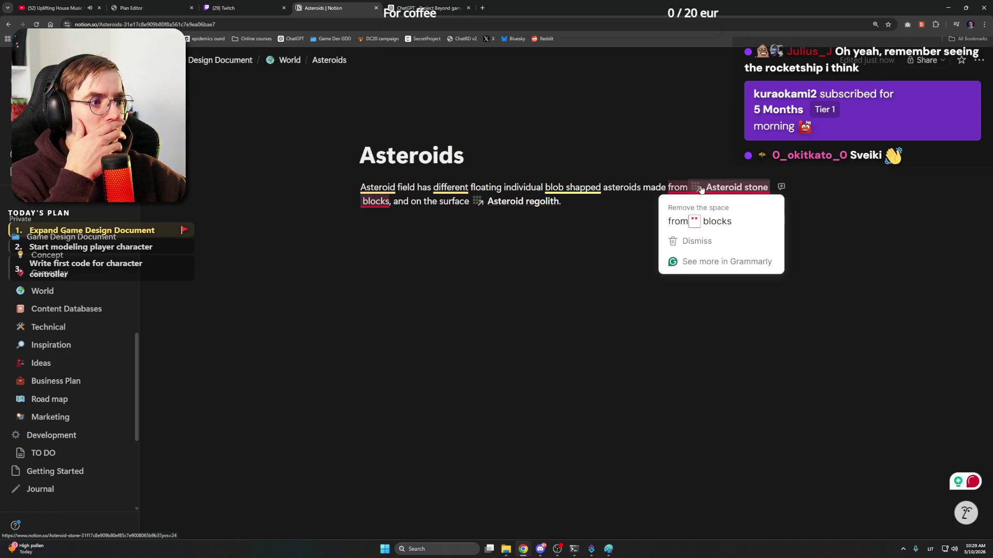
left_click(700, 222)
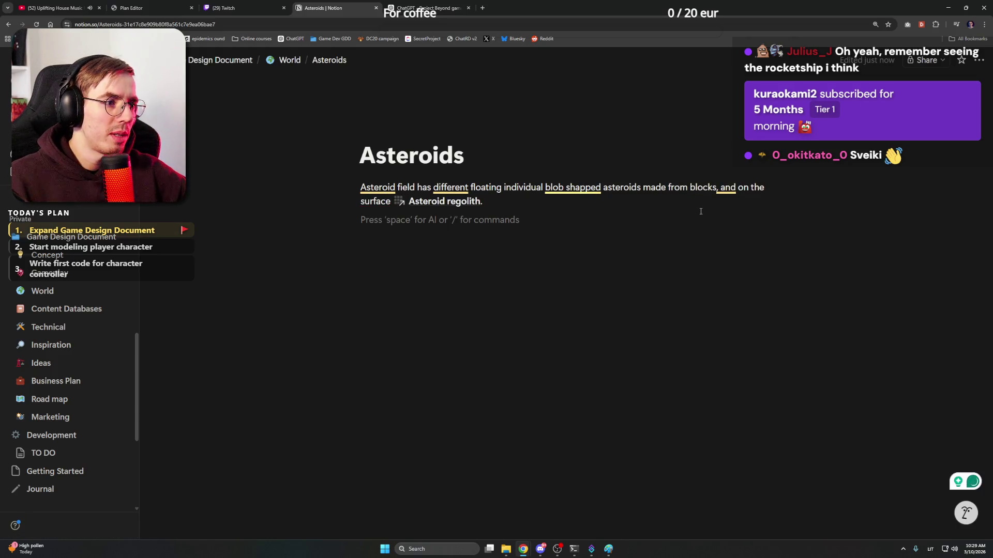
key("ctrl+z")
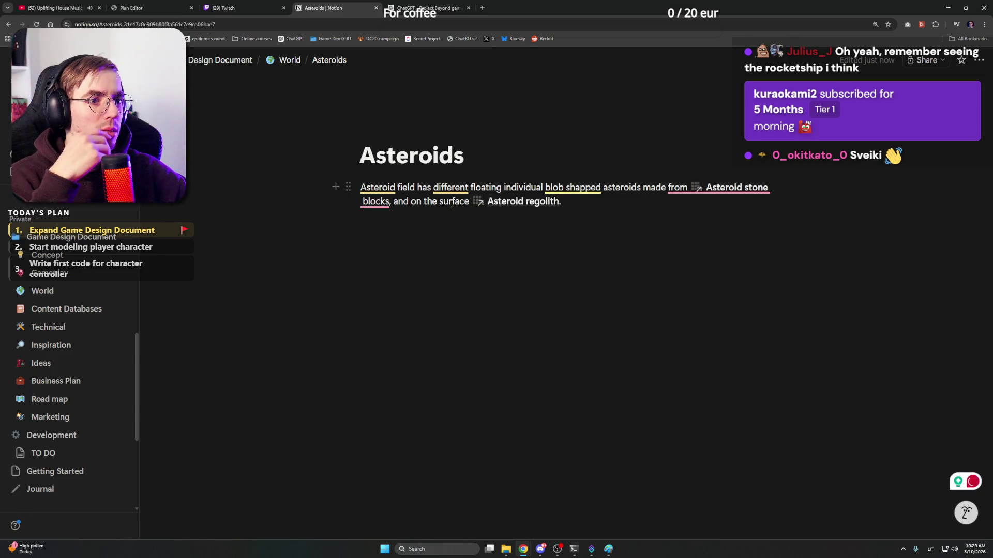
mouse_move(393, 202)
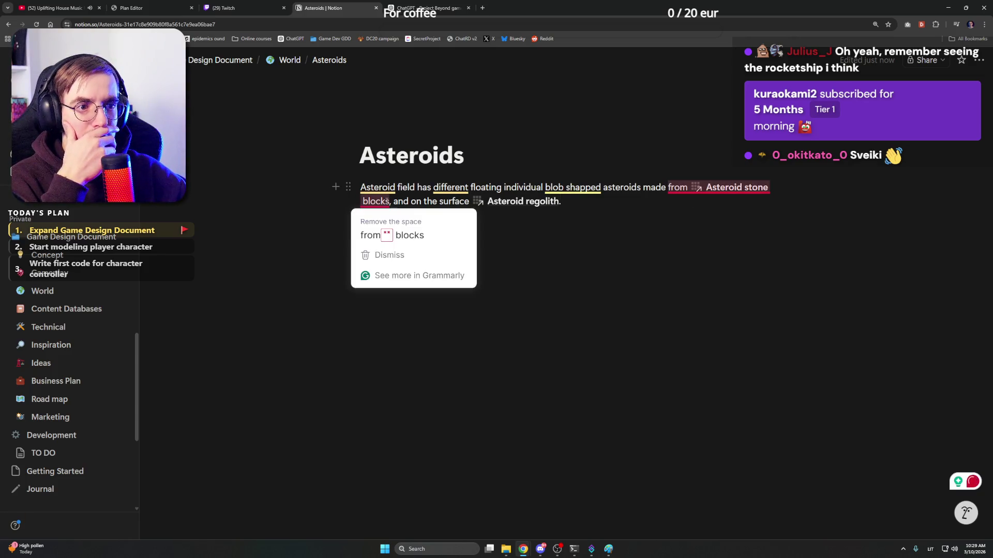
left_click(406, 255)
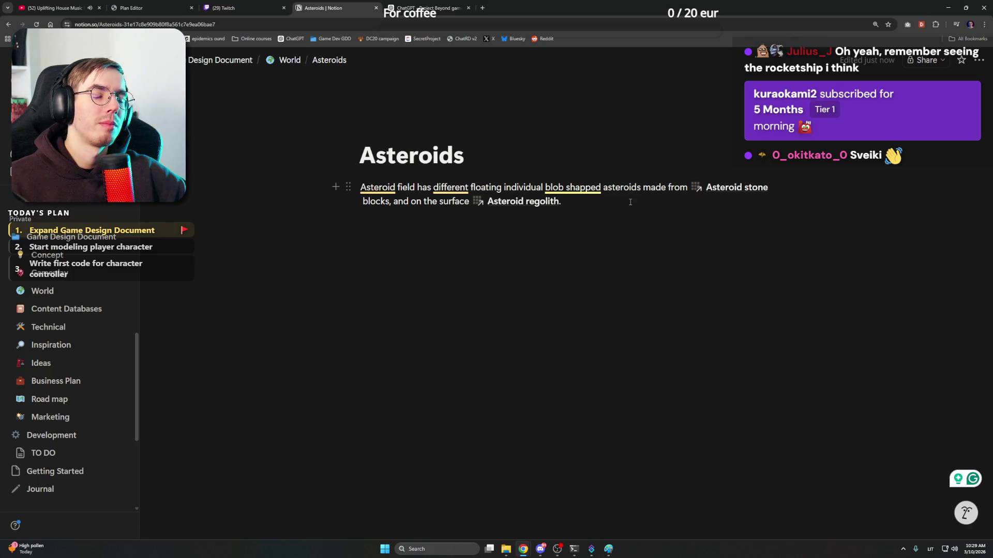
key("Return")
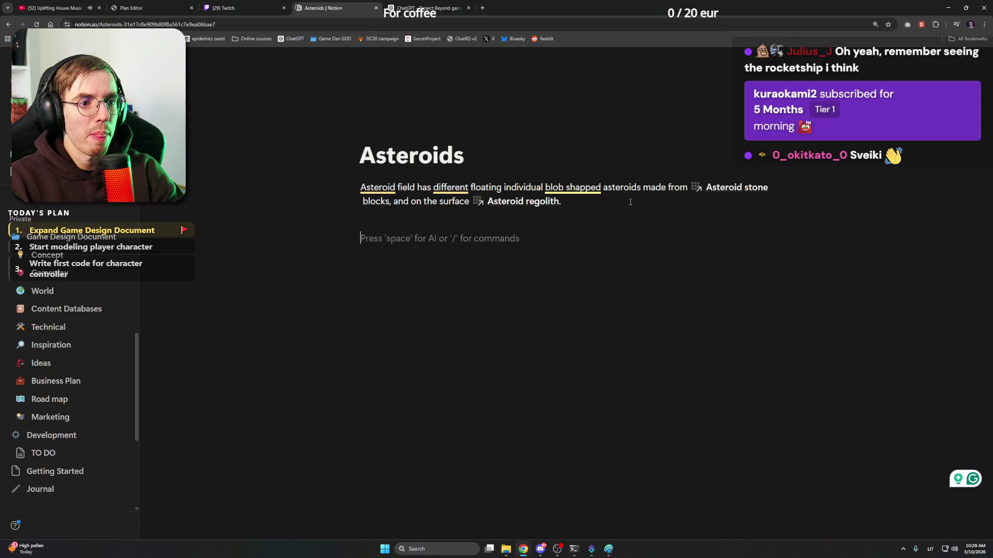
Step: Add the line 'Asteroids will have these materials spawning inside of them' with an empty line below
type("Asteroids wil")
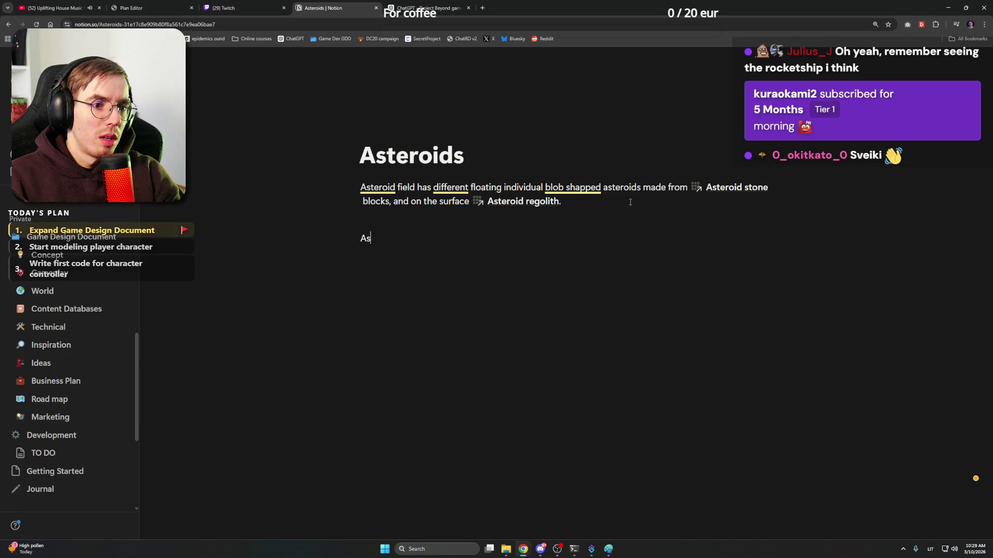
type("l have ")
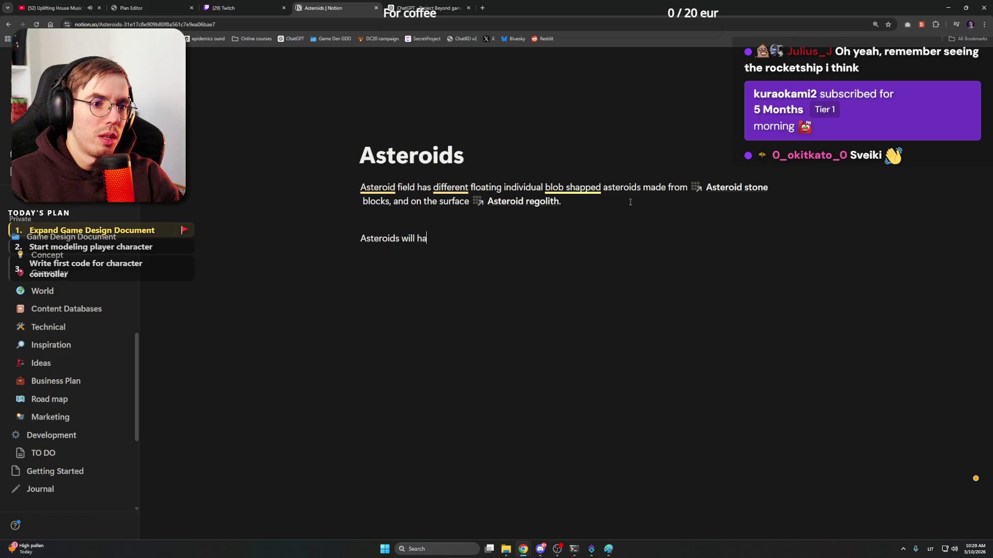
type("these materials")
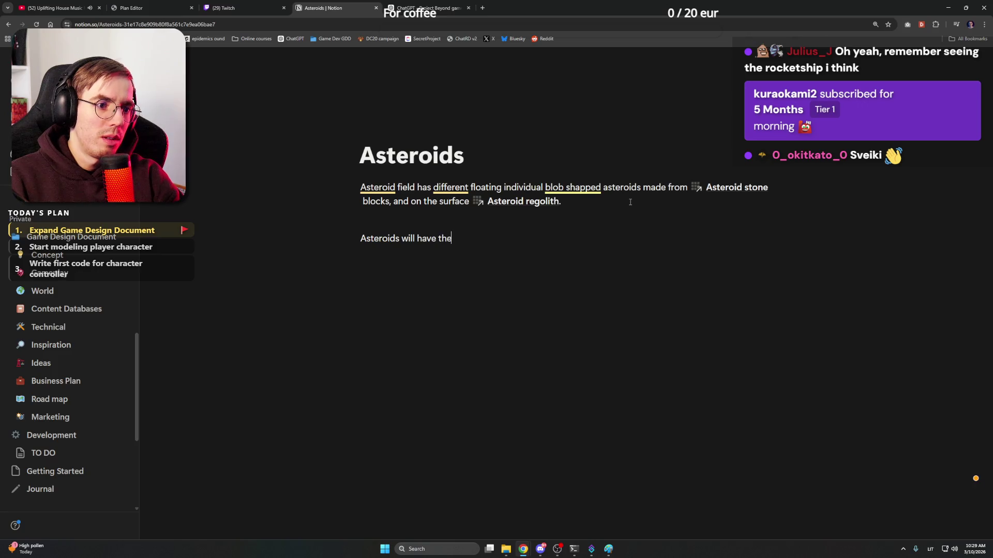
type(" spawning in")
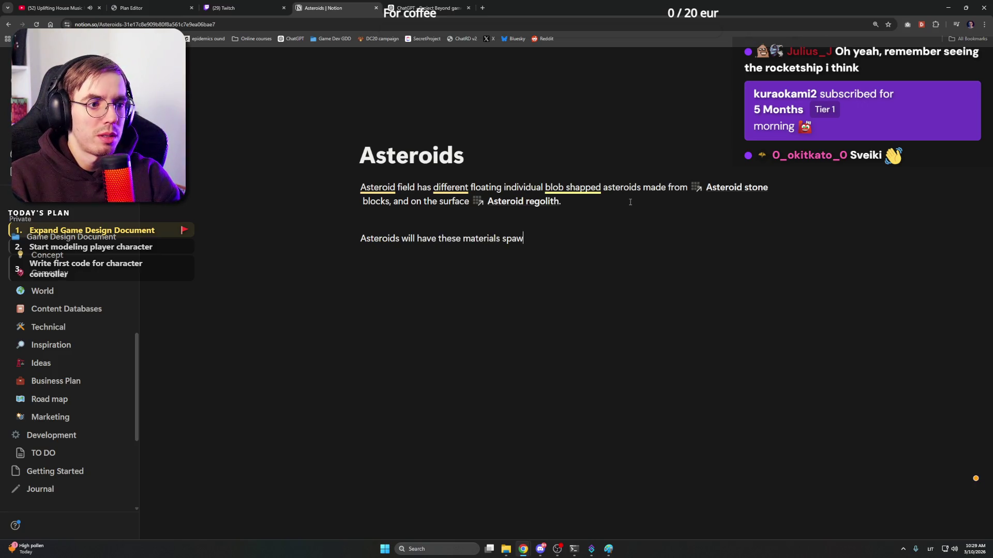
type("s")
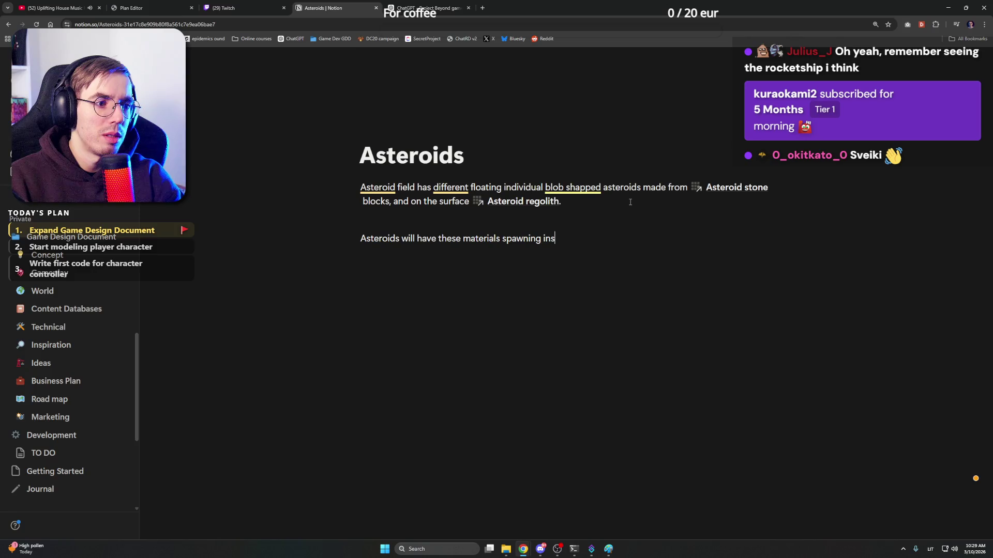
type("ide of them")
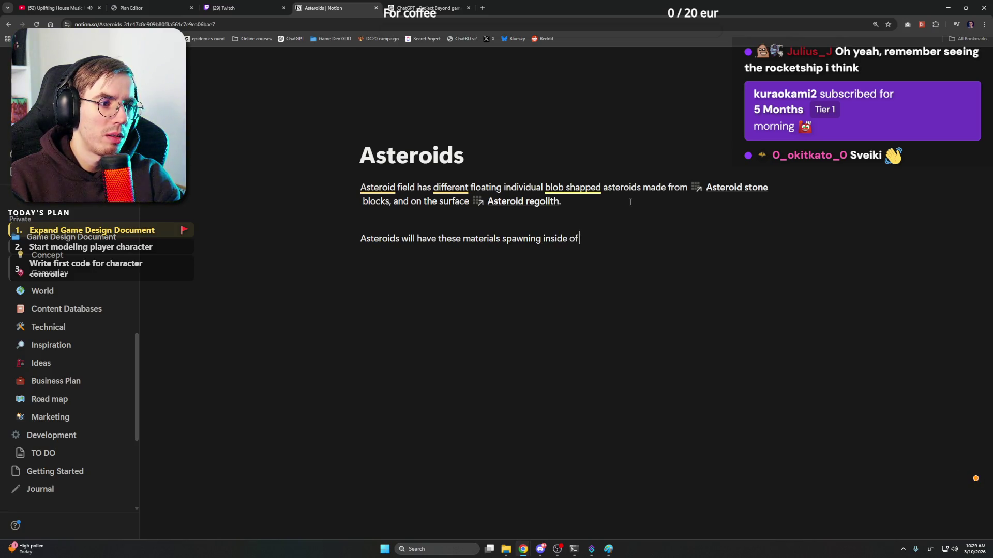
key("Return")
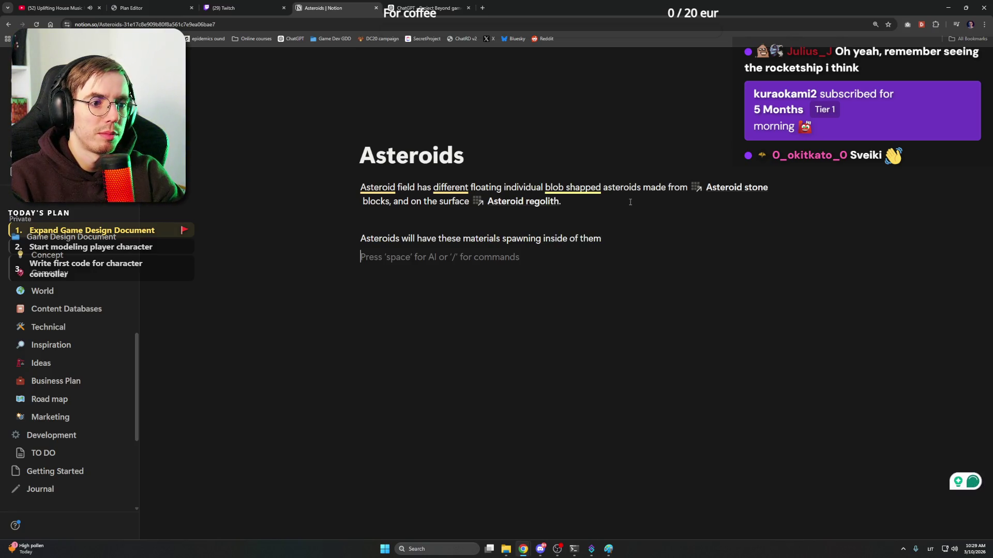
type("@")
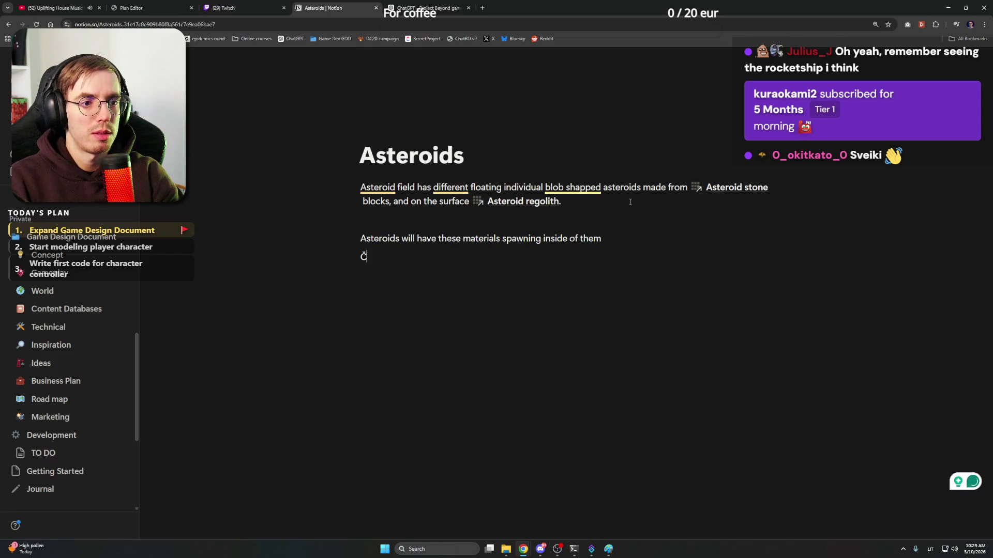
key("Escape")
key("BackSpace")
type("P")
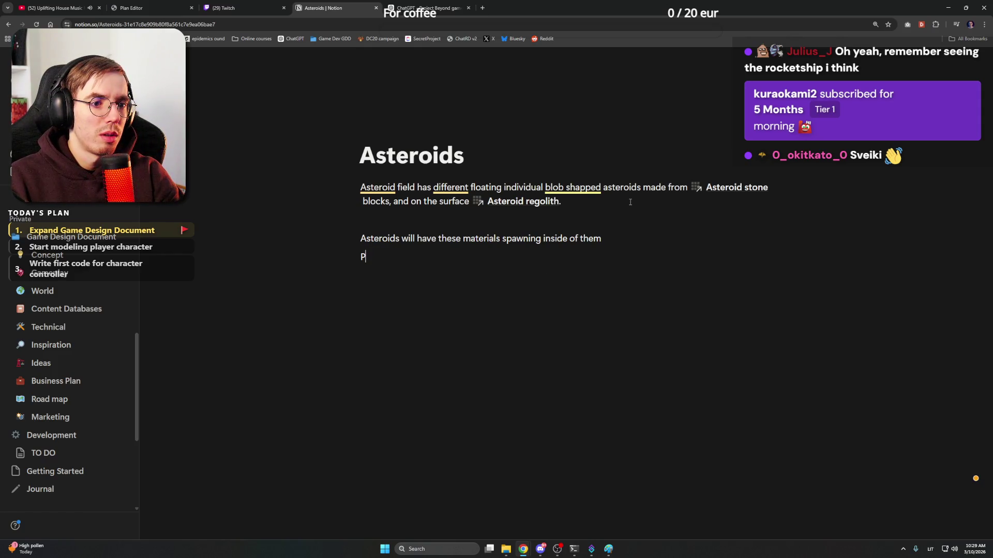
key("BackSpace")
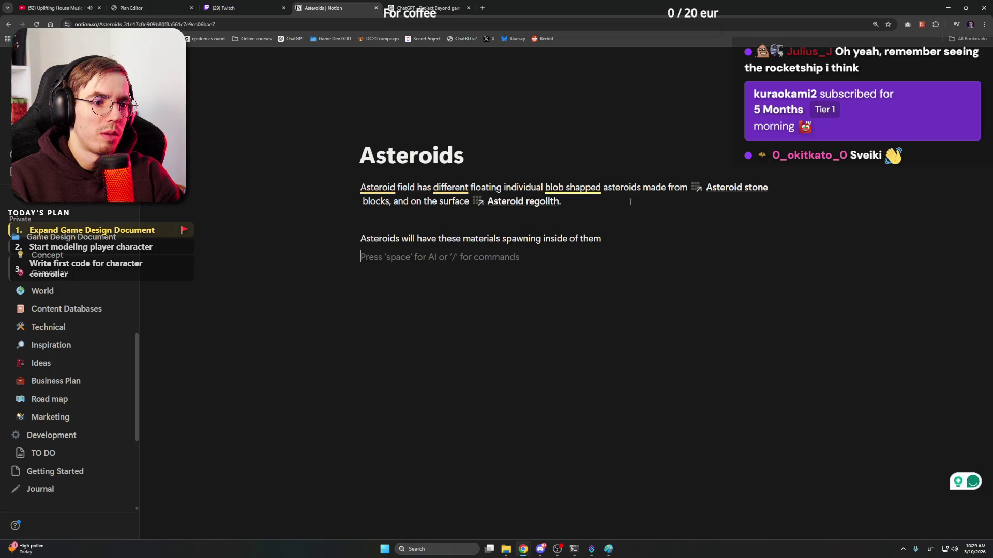
Step: On the new line write 'Patches of' followed by a linked Frozen Ice (Voxels) page
type("/")
key("BackSpace")
type("Path")
key("BackSpace")
type("ches of ")
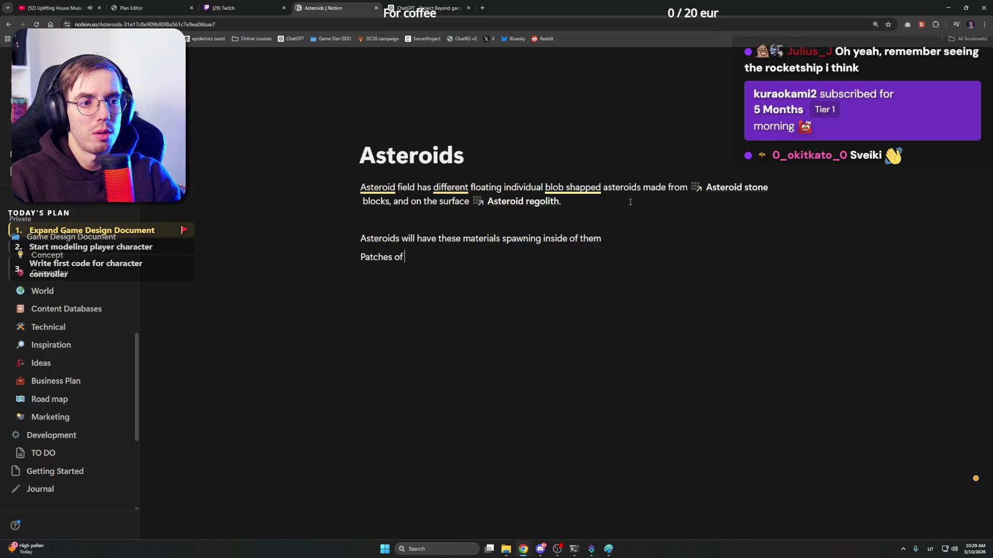
type("@frozz")
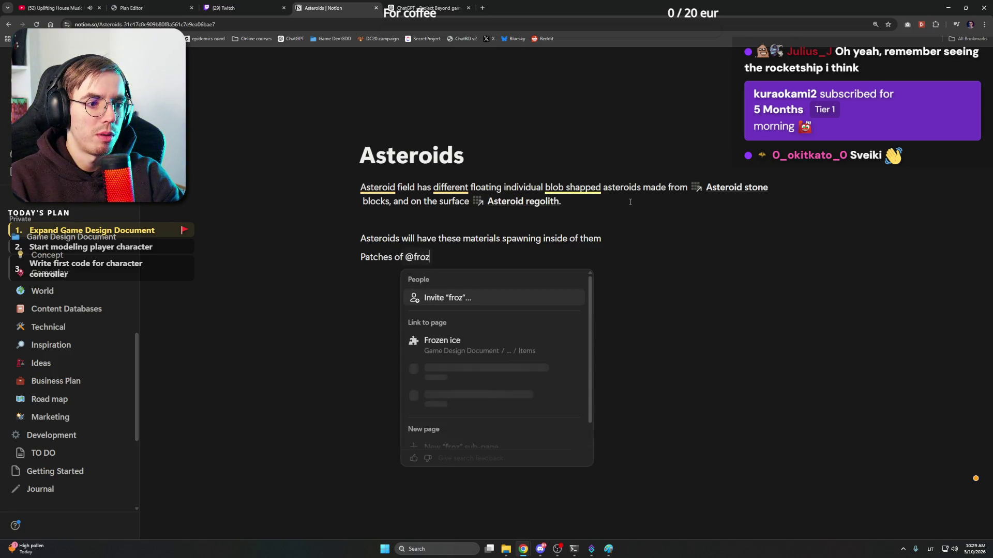
key("BackSpace")
type("en")
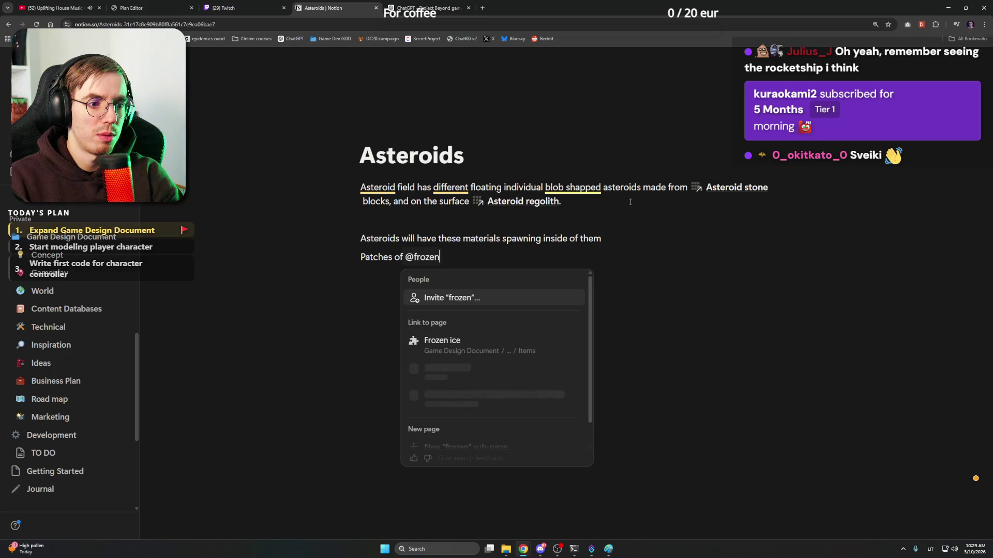
key("Down")
key("Down")
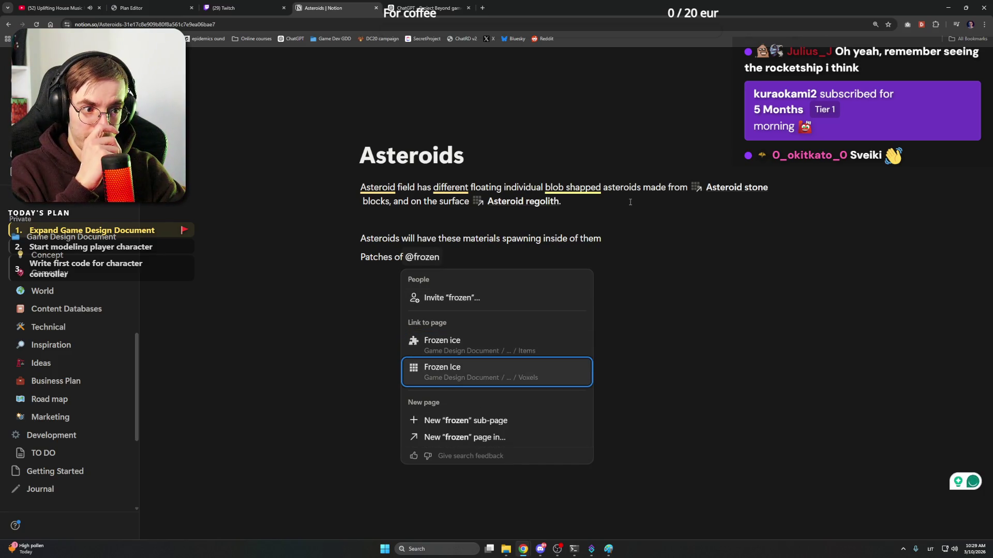
key("Return")
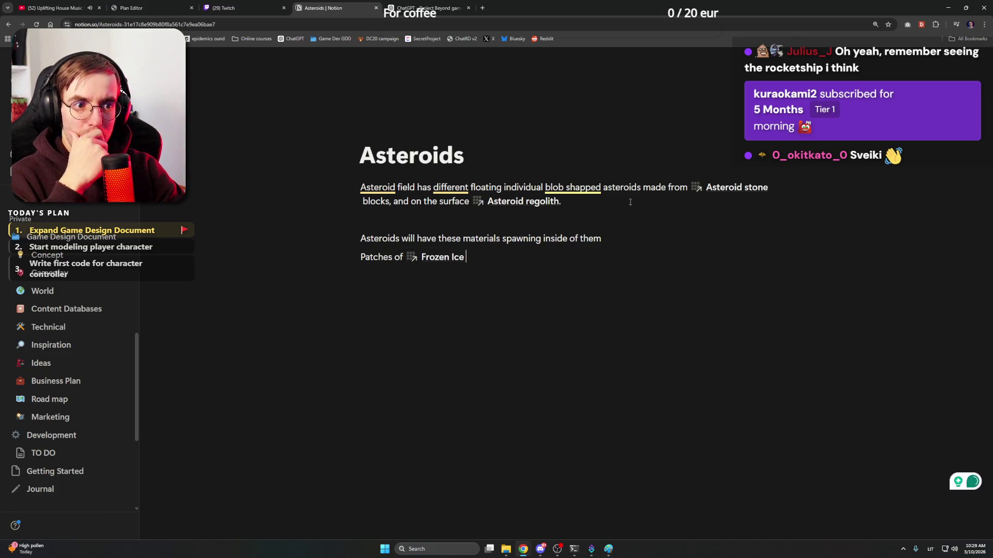
key("Home")
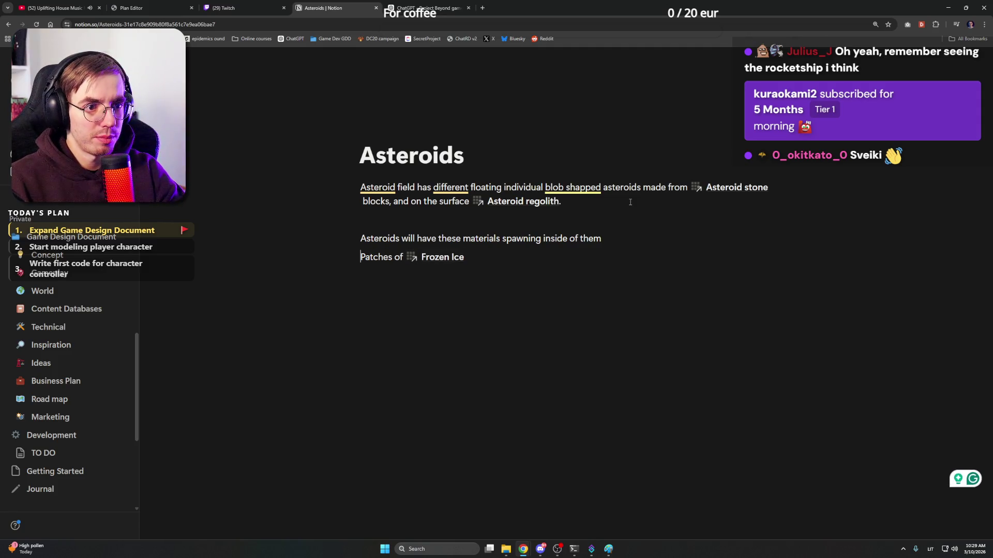
Step: Turn the 'Patches of Frozen Ice' line into a bulleted list item
type("/bull")
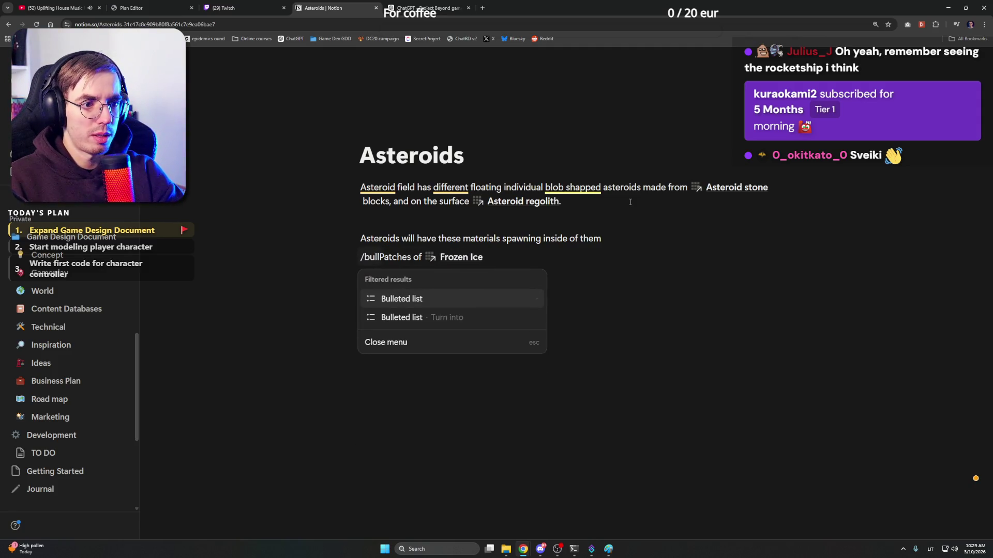
key("Return")
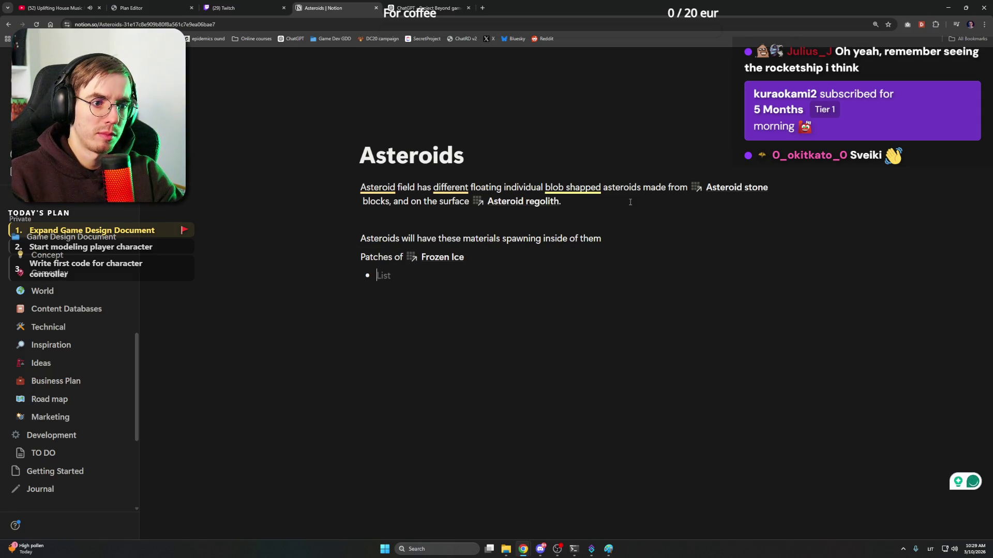
key("shift+Down")
key("BackSpace")
type("/bull")
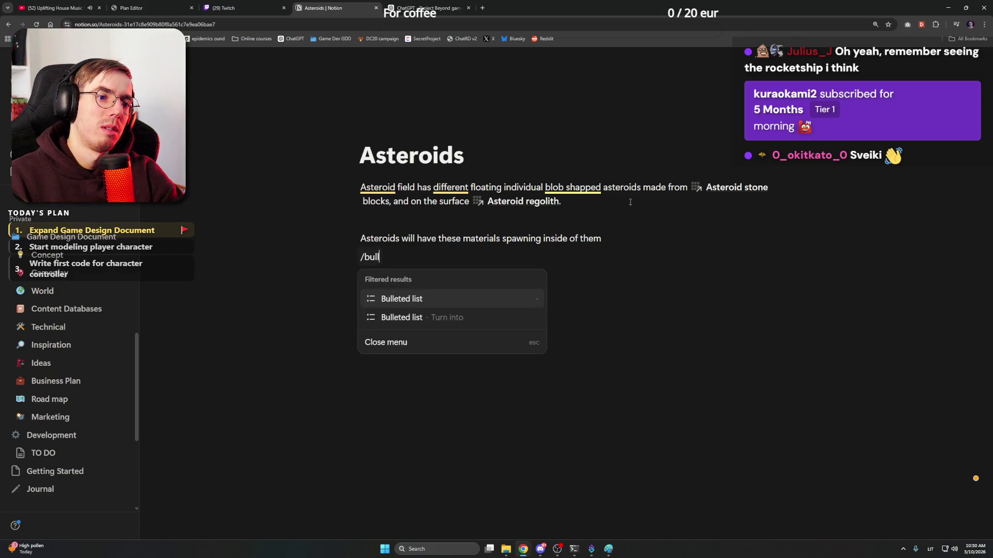
key("Down")
key("Return")
key("ctrl+z")
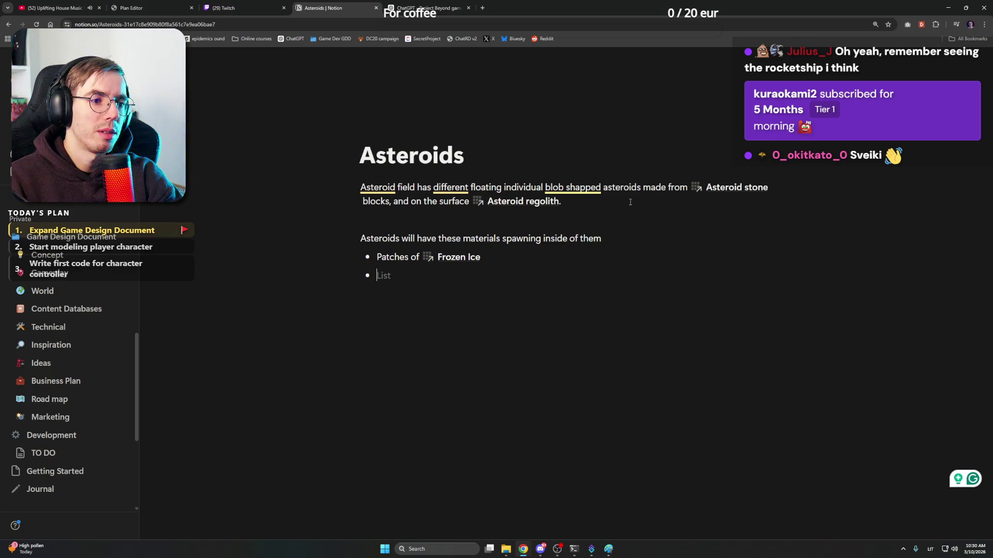
Step: Trim the materials sentence and add 'Patches of iron source' linked Magnetite, covered in linked Magnetite boulder
key("Up")
key("Up")
key("End")
key("ctrl+shift+Left")
key("ctrl+shift+Left")
key("ctrl+shift+Left")
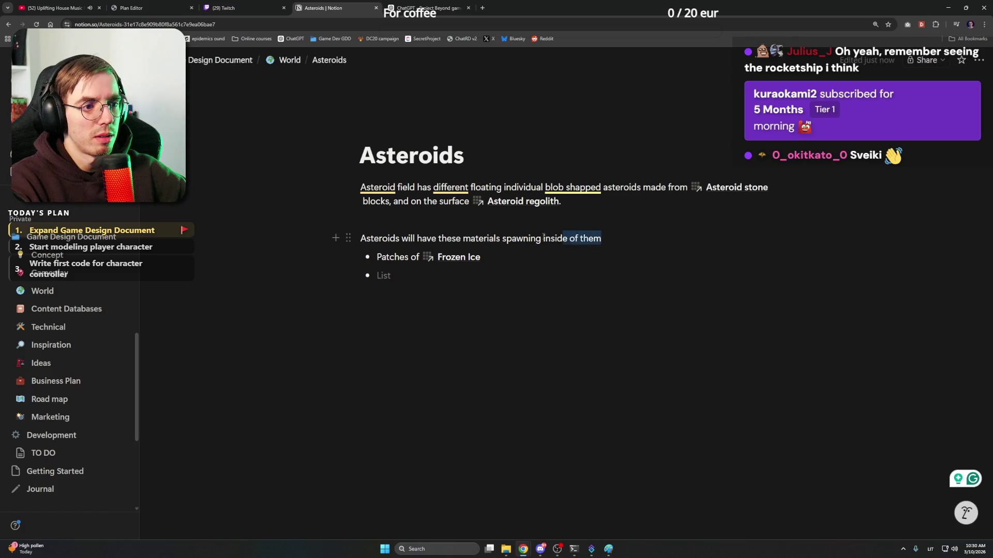
key("BackSpace")
key("BackSpace")
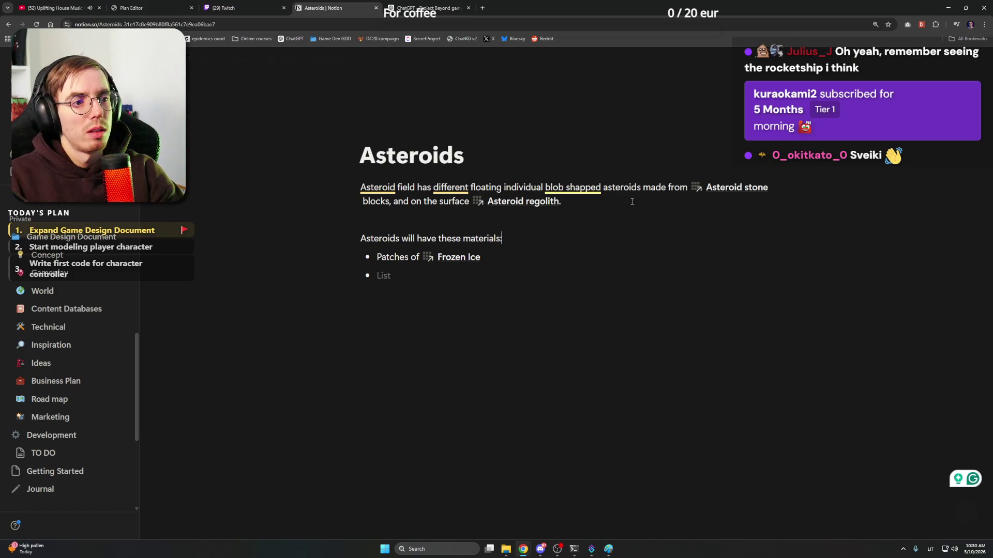
type(":")
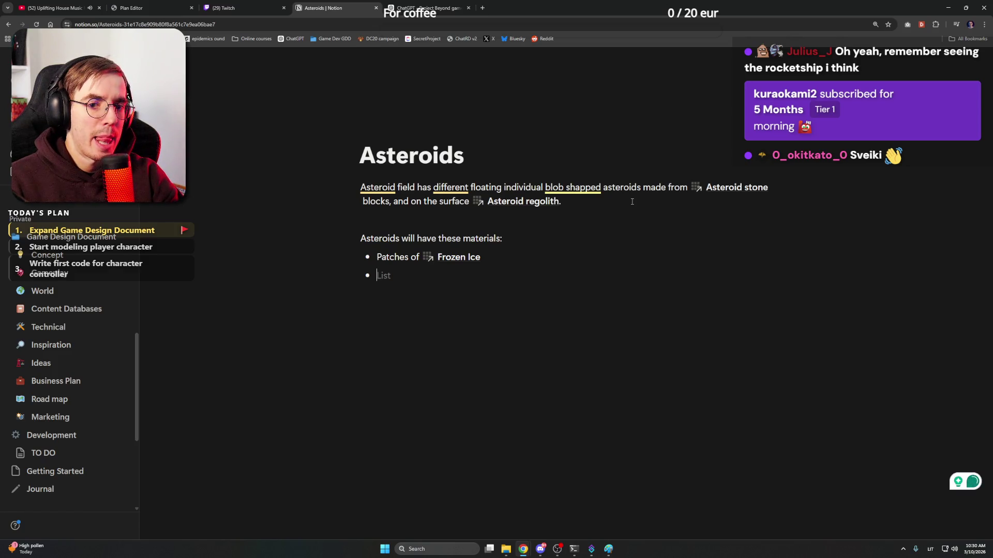
type("Patches of ")
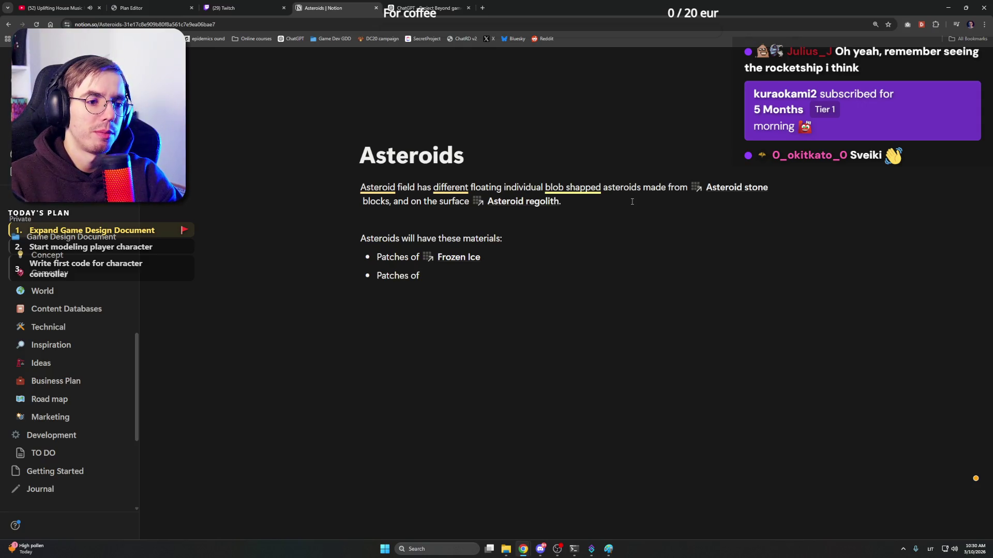
type("ron ")
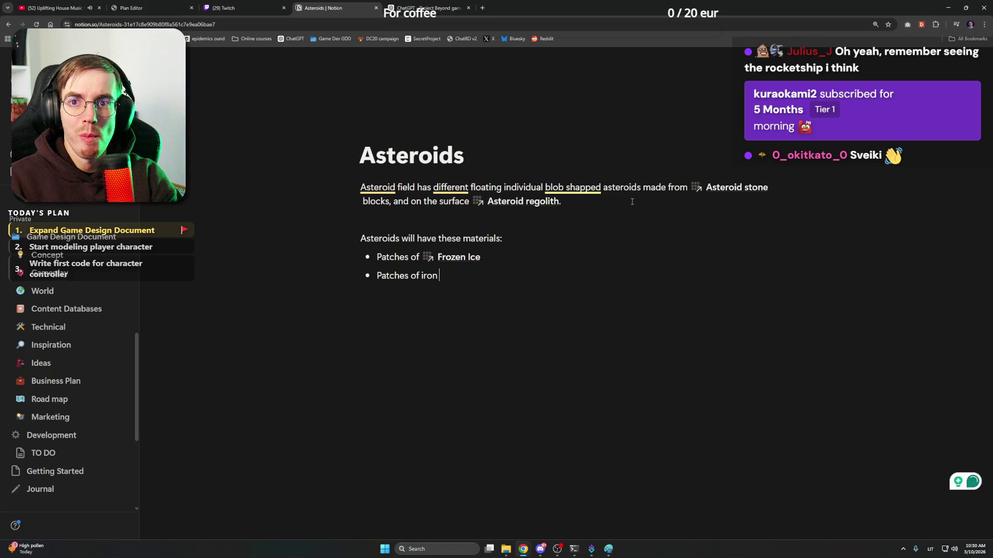
type("source ")
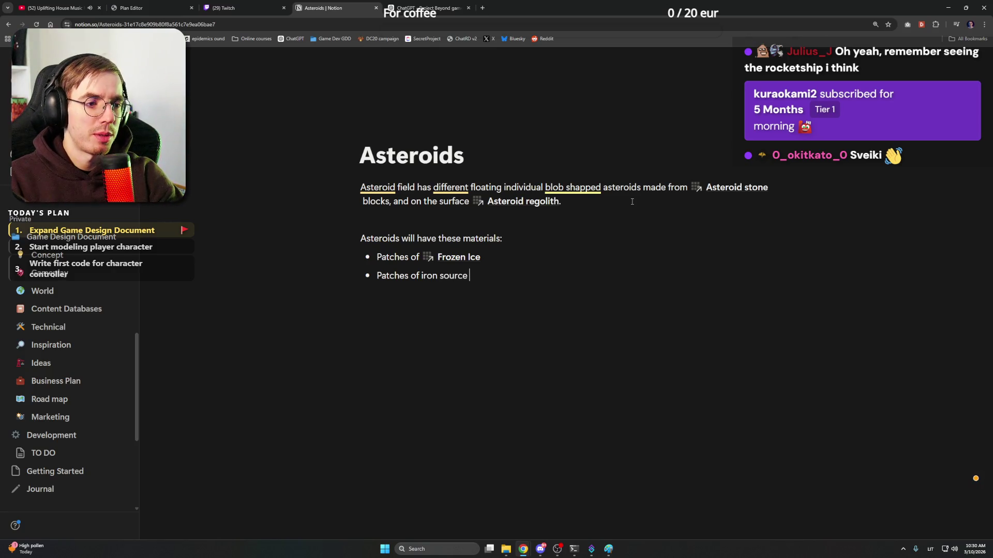
type("@magne")
key("Down")
key("Down")
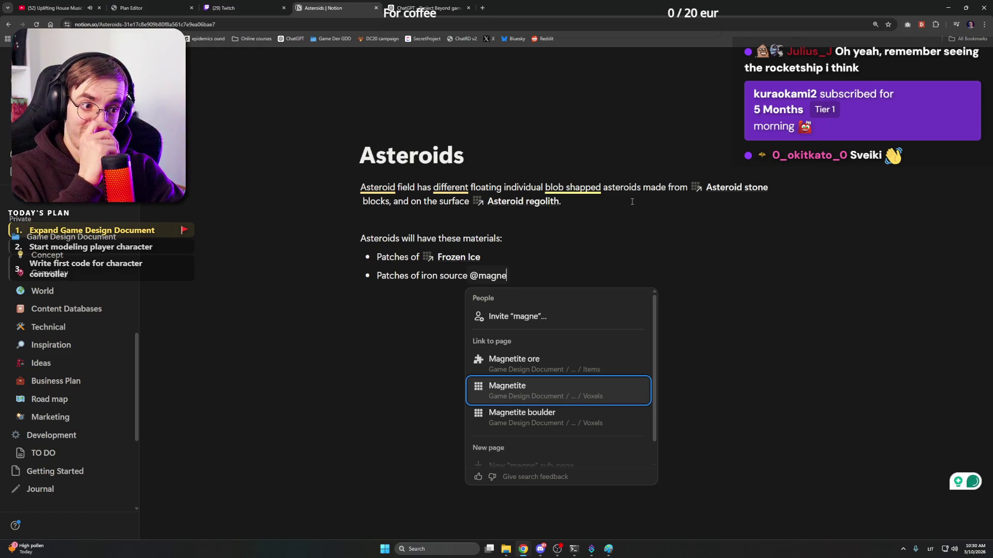
key("Return")
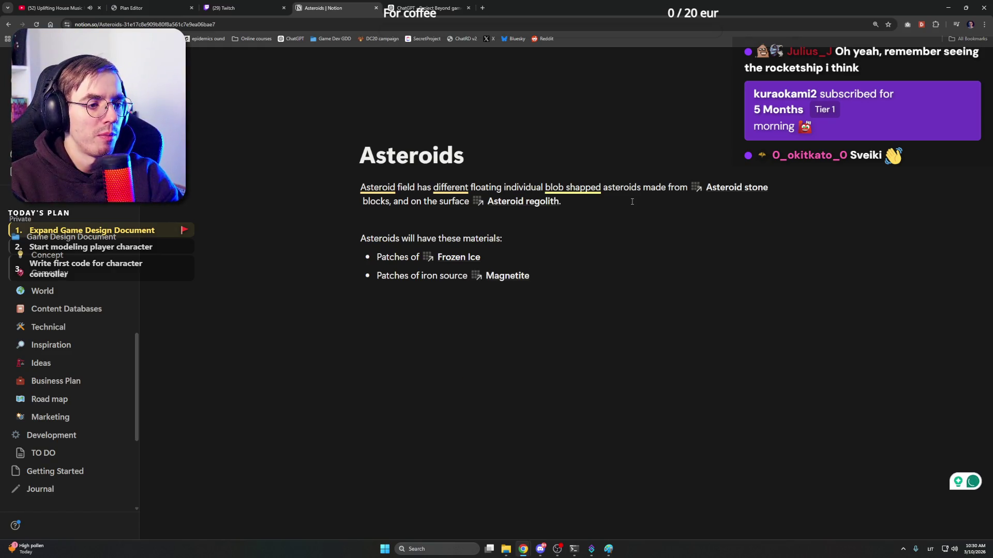
type("covered in ")
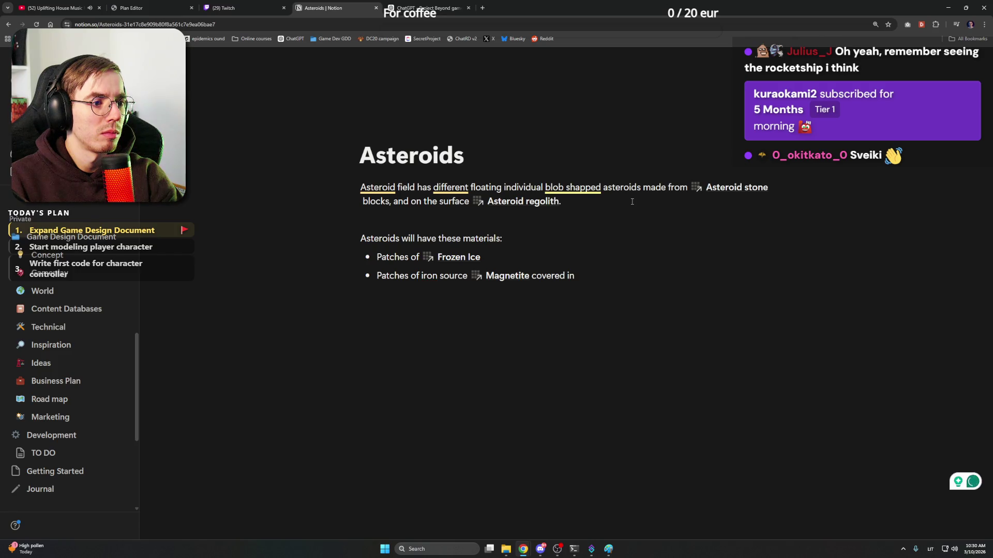
type("@magne")
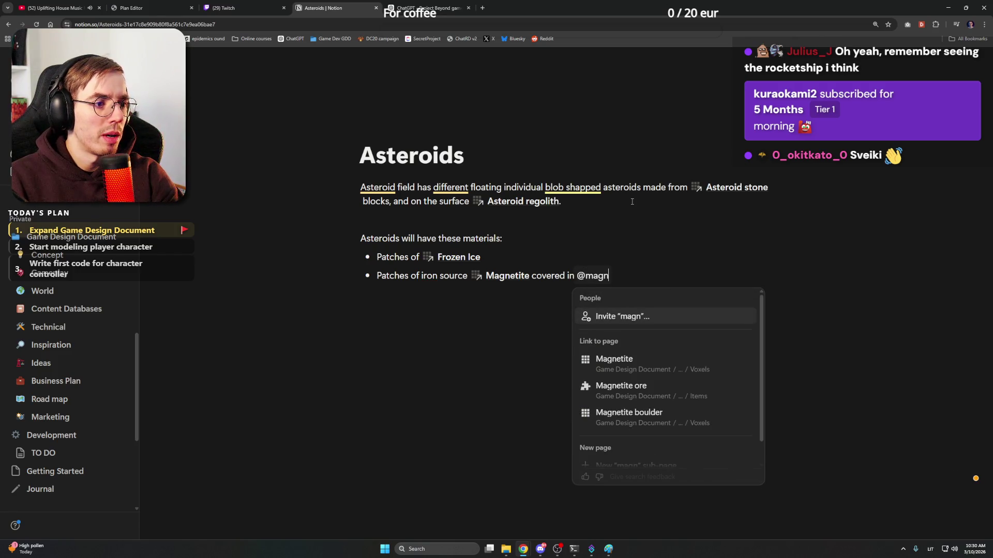
key("Down")
key("Down")
key("Down")
key("Return")
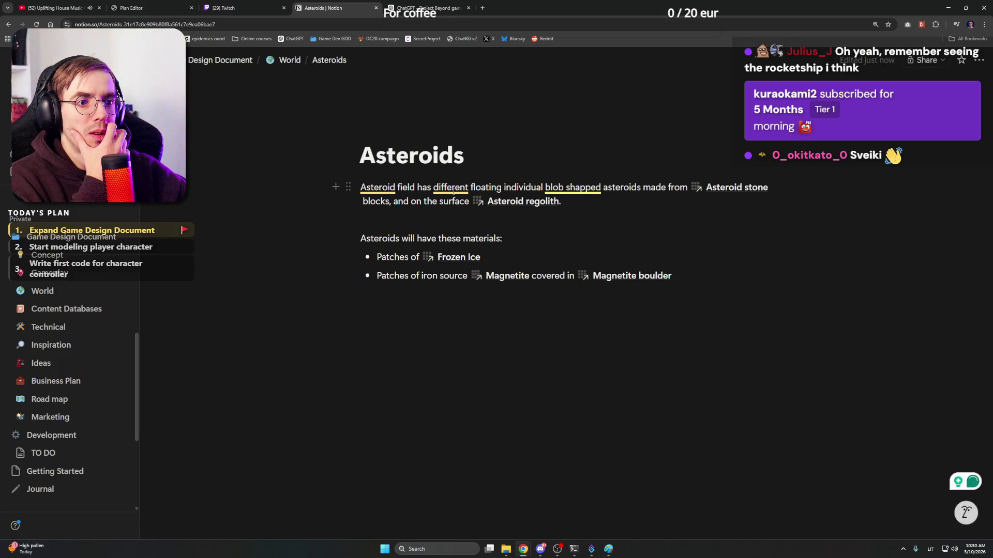
Step: Append 'The surface will be covered in' a linked Asteroid regolith boulder, then dismiss the spacing suggestion
left_click(579, 202)
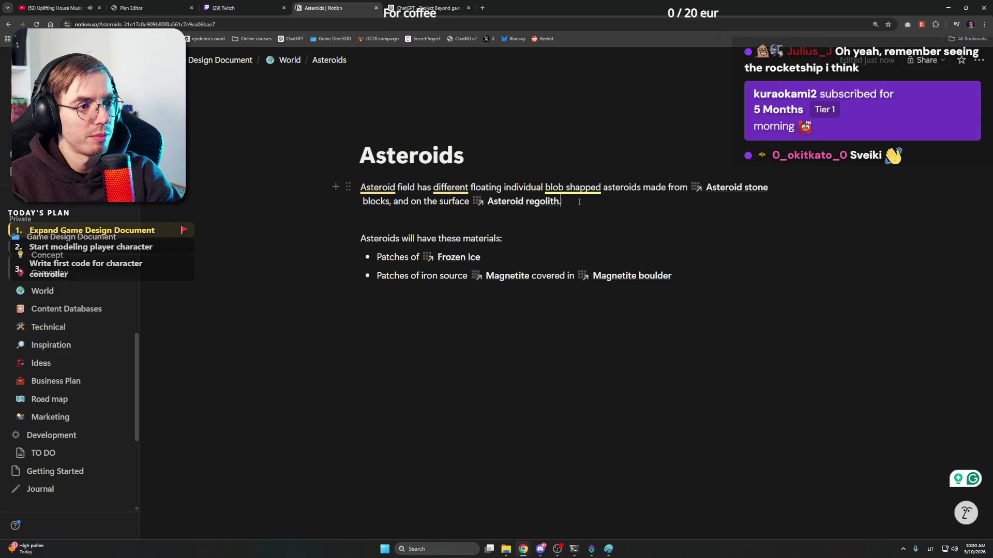
type("The surfac")
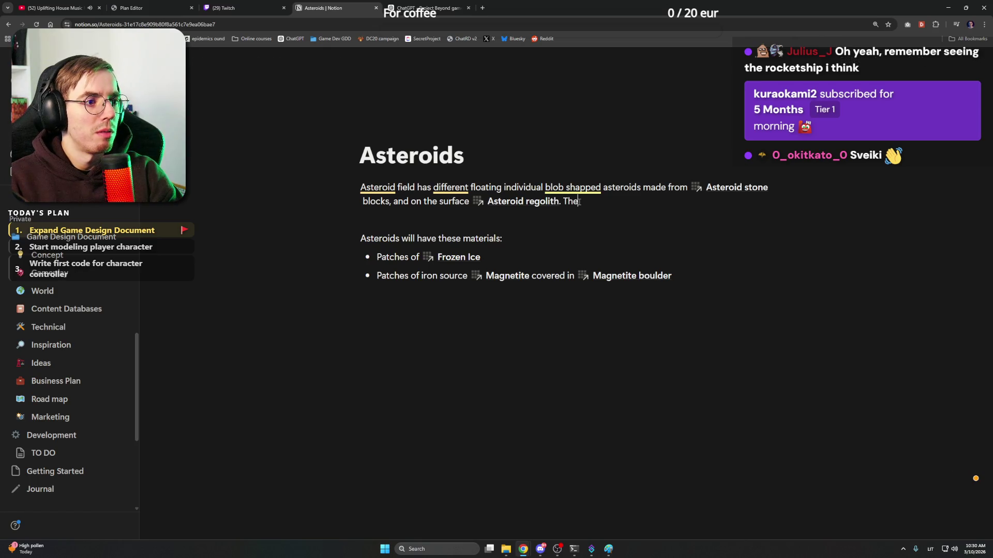
type("e will b")
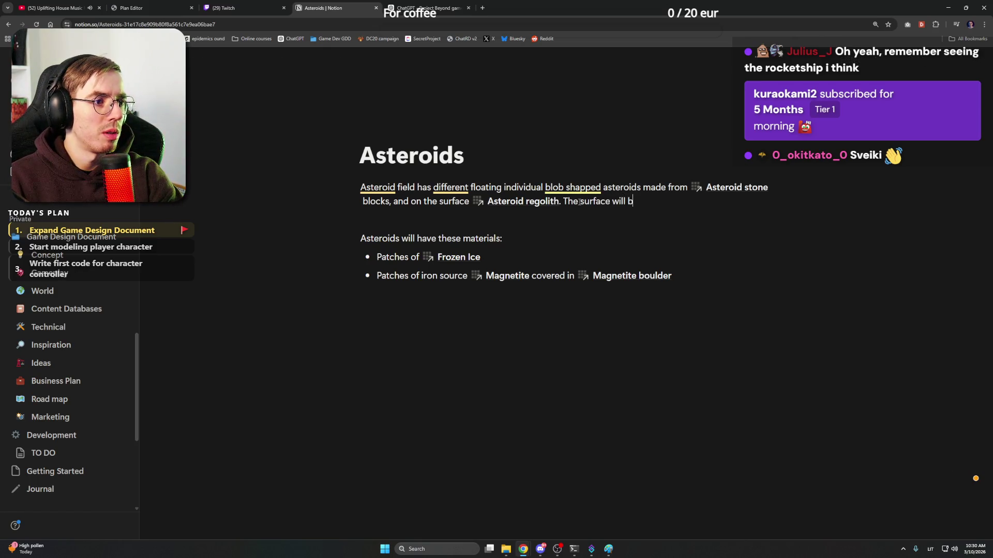
type(" covered i")
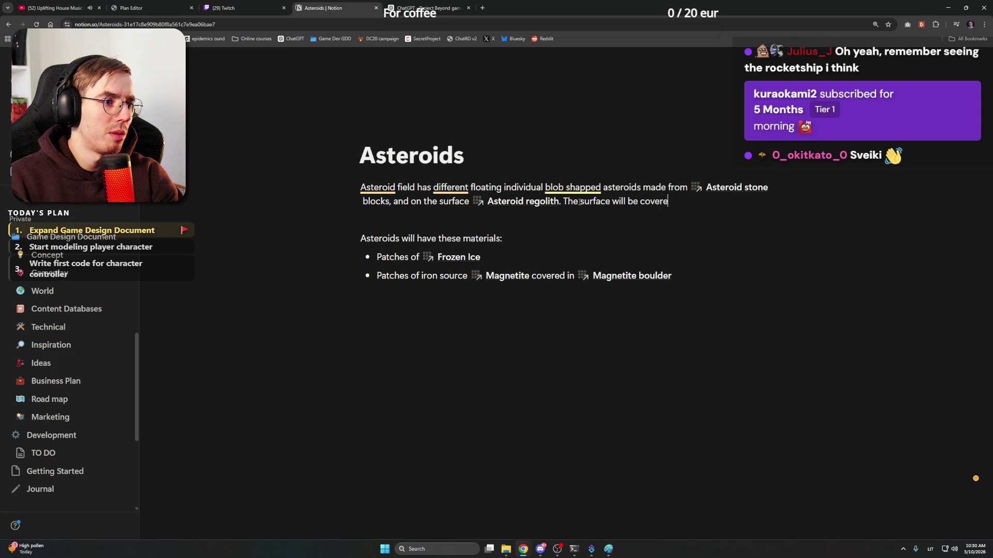
type("boulde")
key("BackSpace")
key("BackSpace")
key("BackSpace")
type("@astero")
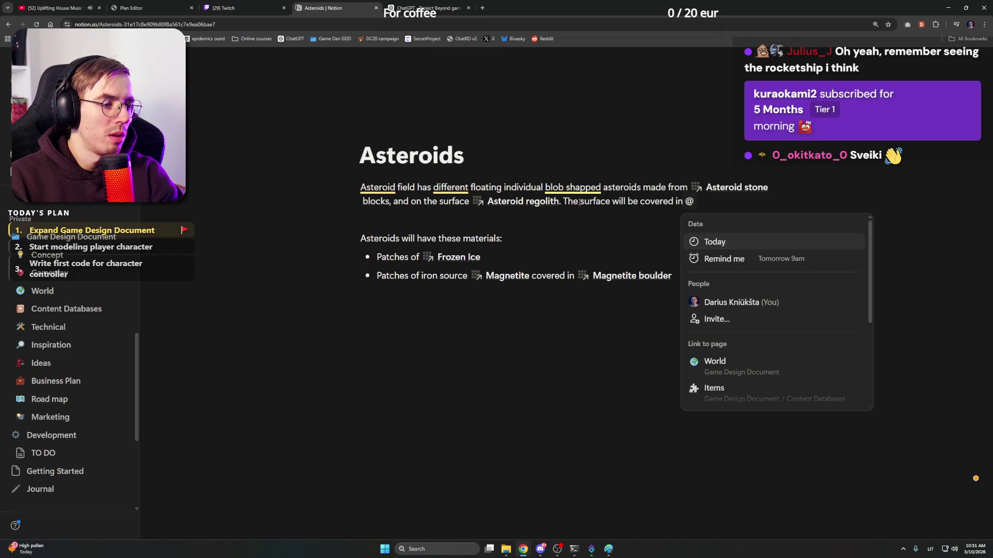
type("id b")
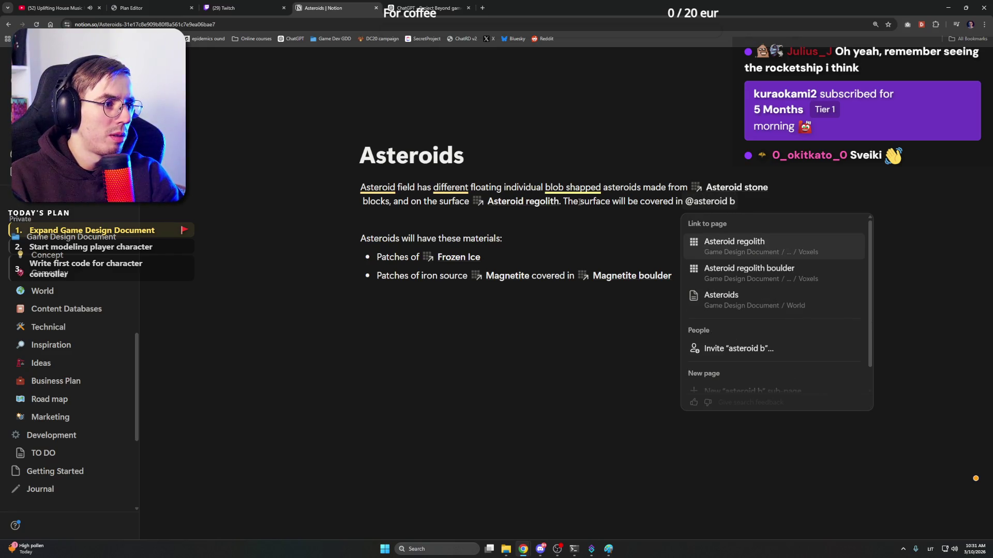
key("Down")
key("Return")
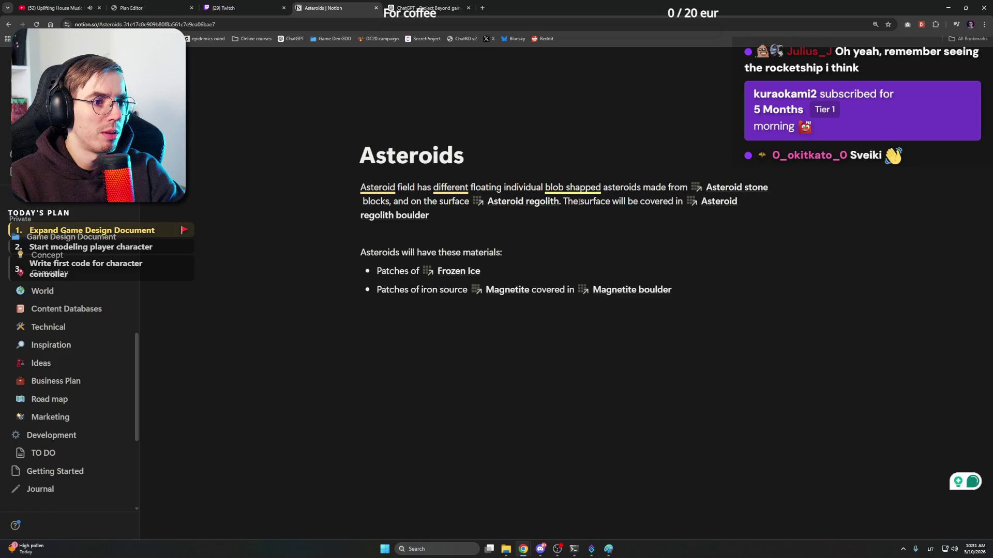
type(".")
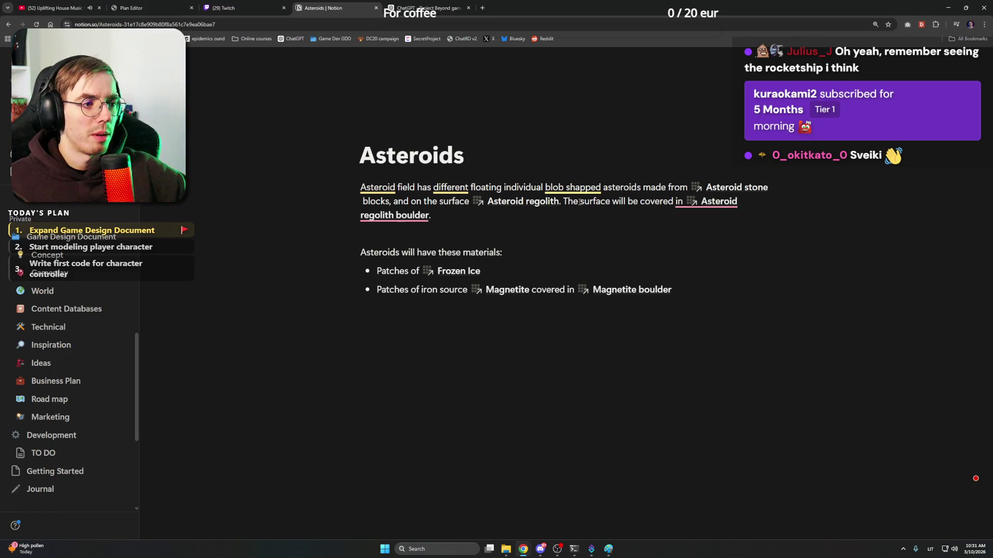
mouse_move(422, 223)
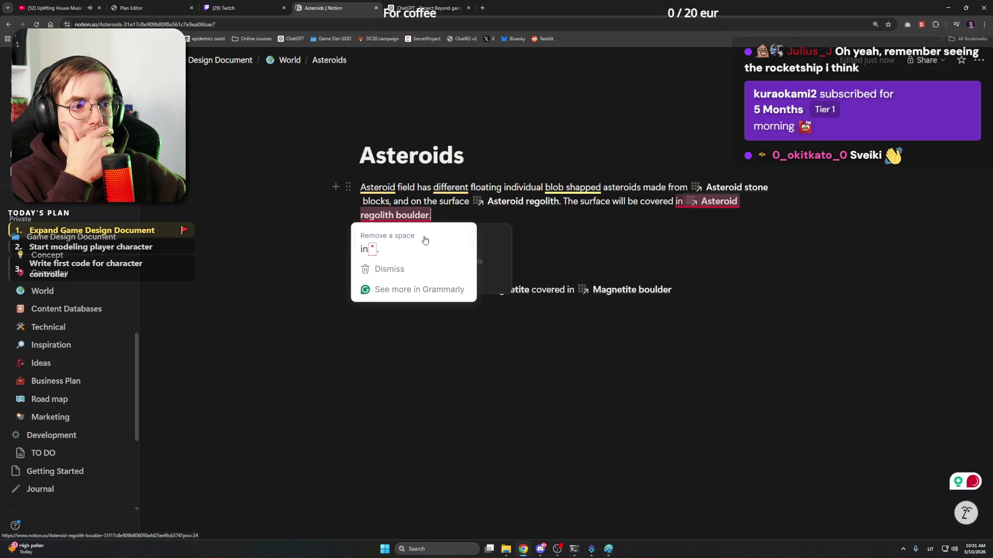
left_click(394, 267)
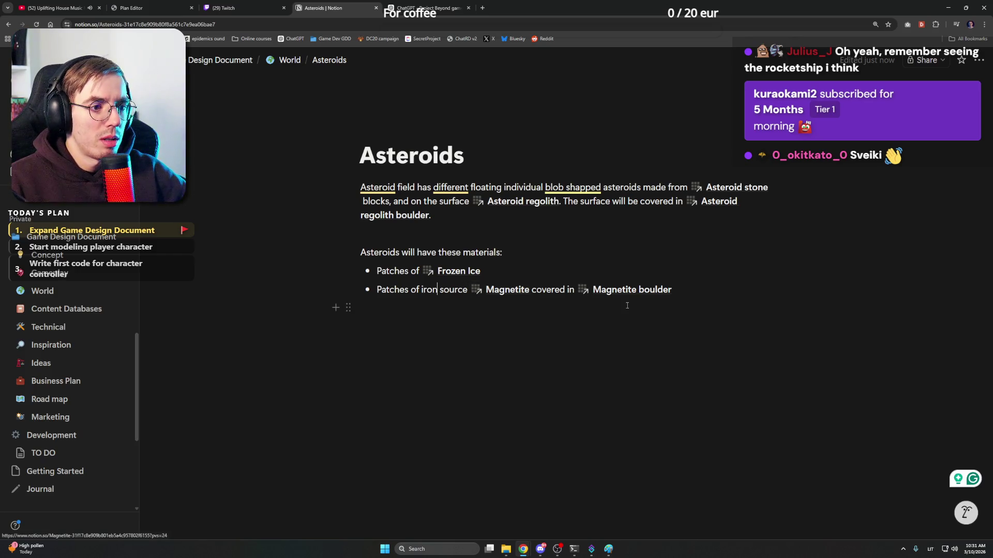
Step: End the Magnetite bullet with a period and start a bullet 'Patches of iron and nickel source' linking Taenite
left_click(697, 292)
type(".")
key("Return")
type("Patches of ir")
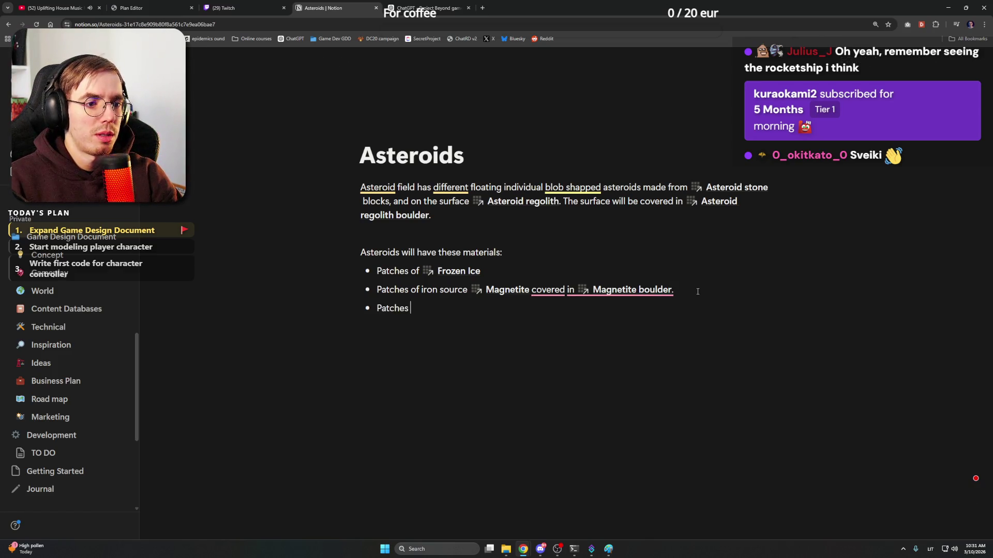
type("on and nickel ")
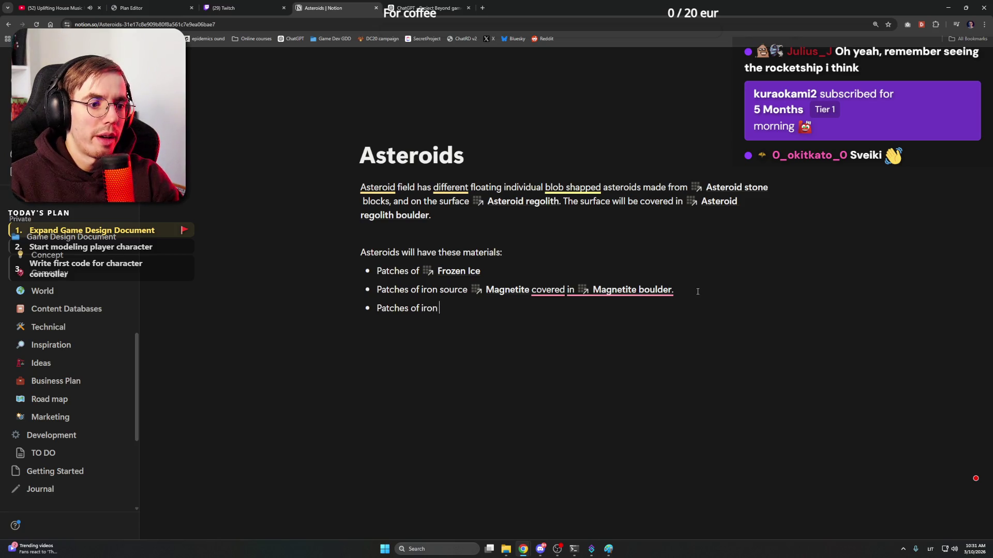
type("source")
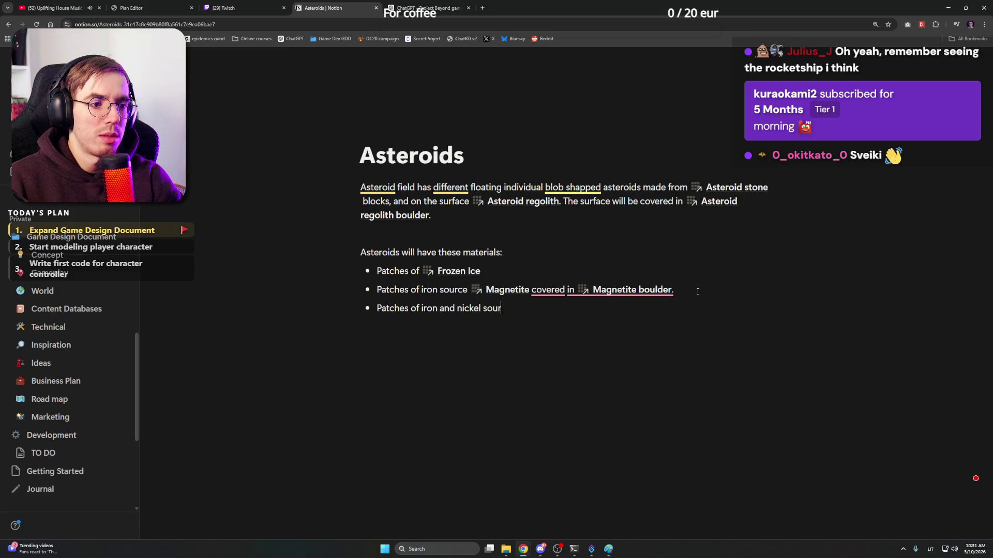
type(" @taen")
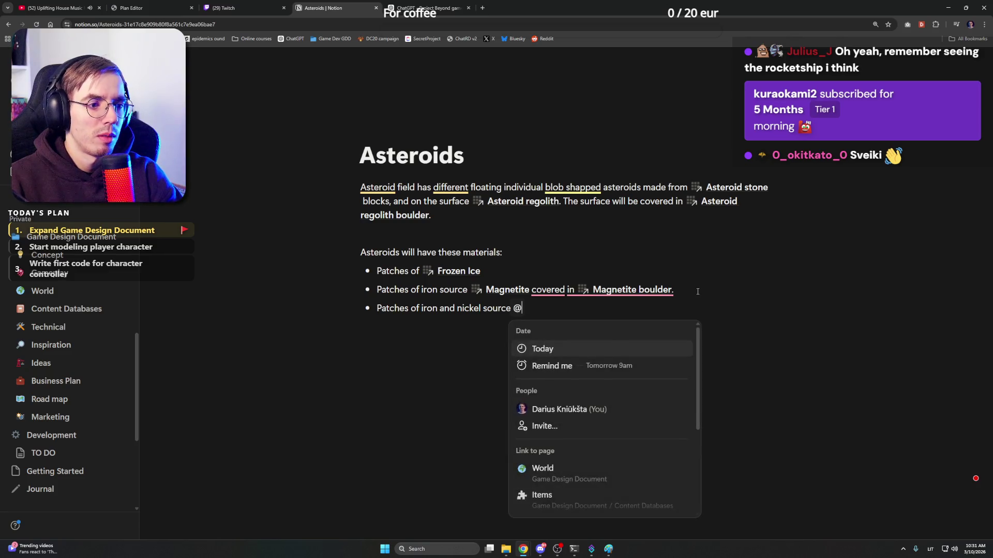
key("Down")
key("Down")
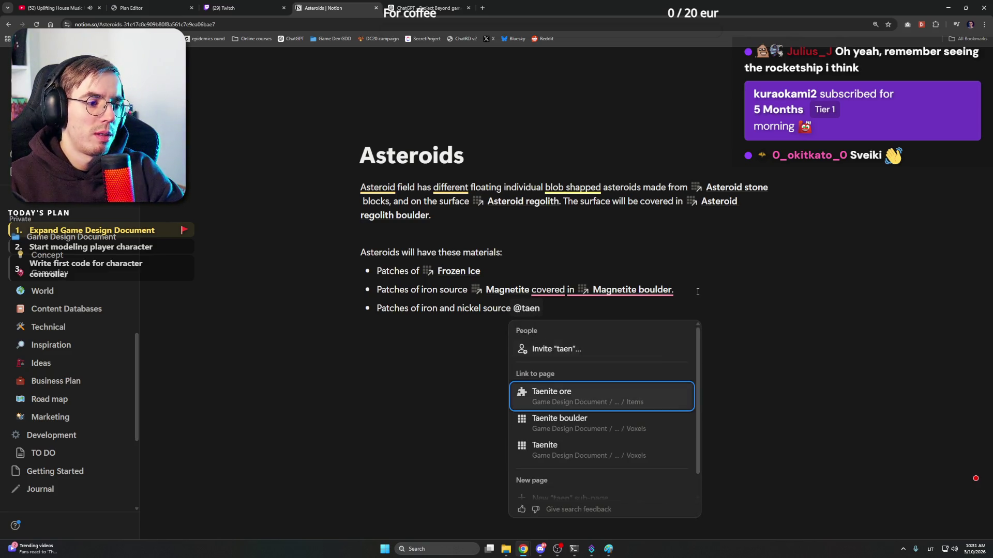
key("Down")
key("Return")
Step: Continue the Taenite bullet with 'covered in' and a linked Taenite boulder mention
type("covered in Č")
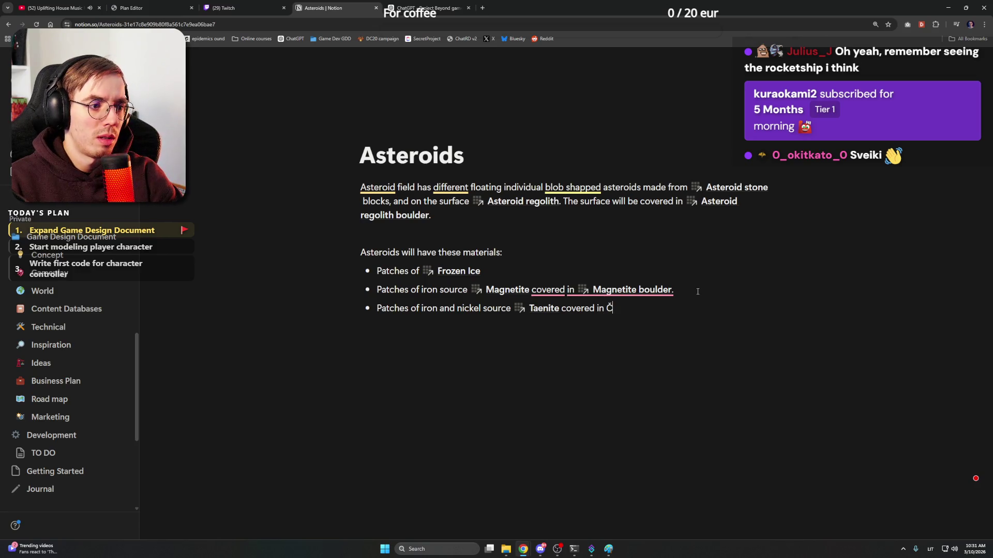
key("BackSpace")
type("@tea")
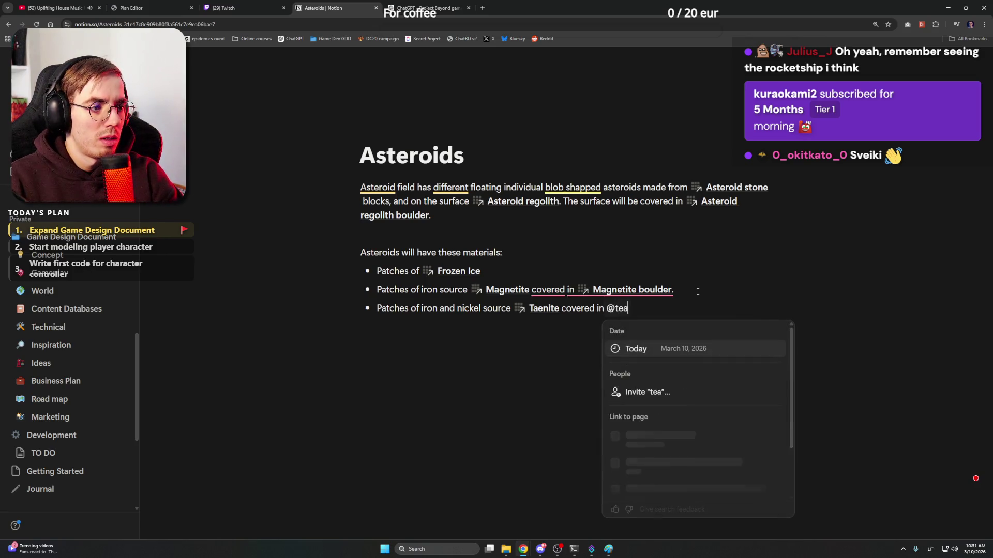
key("BackSpace")
key("BackSpace")
type("aenit")
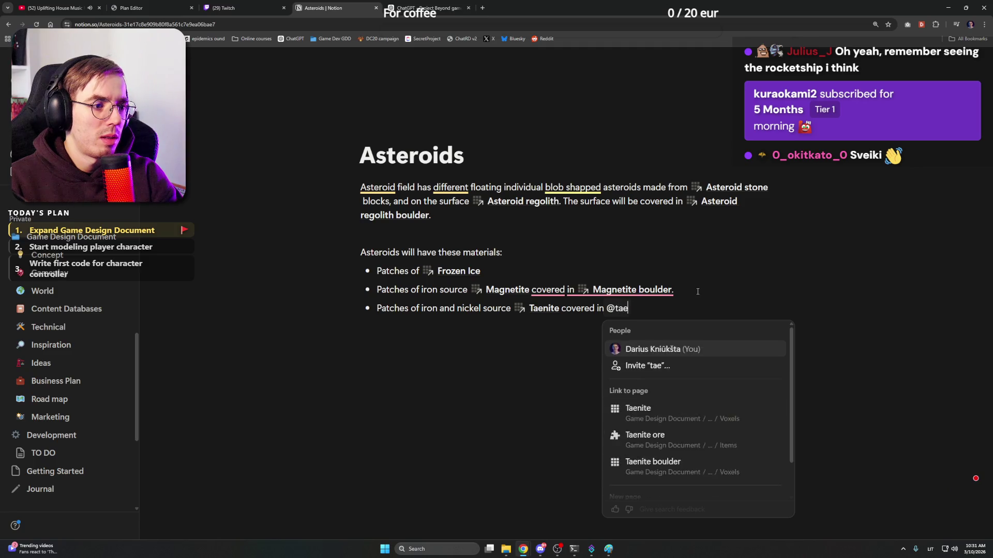
key("Down")
key("Down")
key("Down")
key("Return")
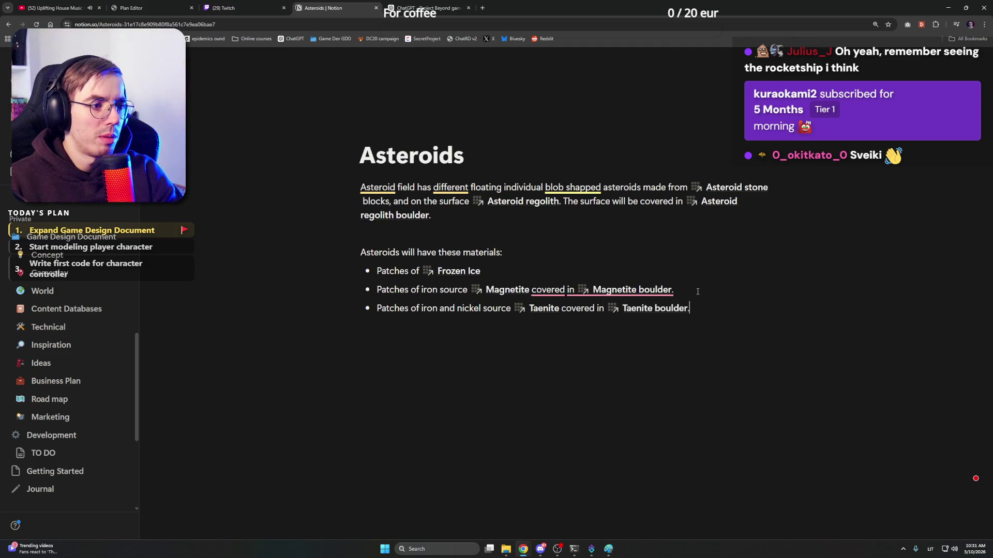
Step: Undo an unwanted Grammarly change on the Magnetite bullet and dismiss its verb and the Taenite spacing suggestions
mouse_move(610, 291)
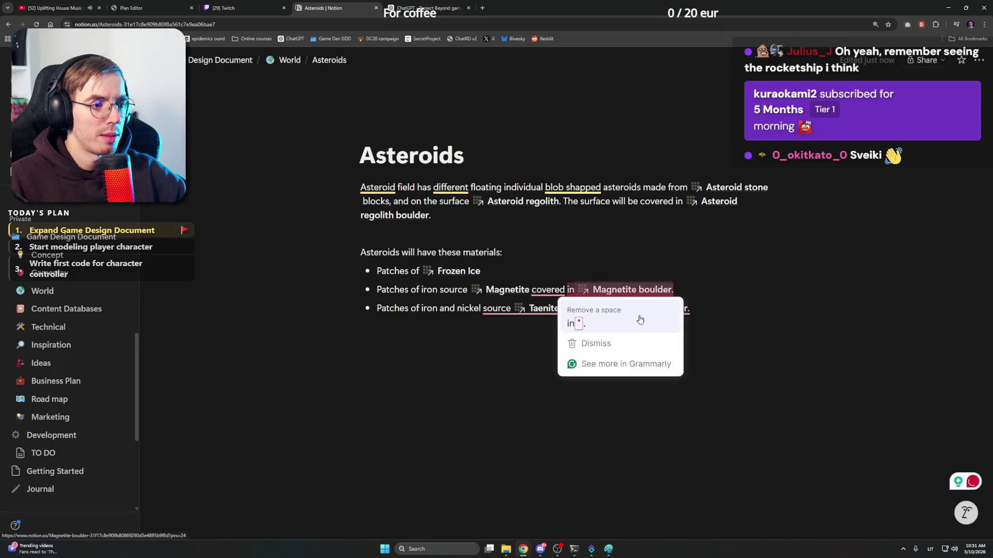
left_click(590, 341)
mouse_move(548, 291)
left_click(554, 323)
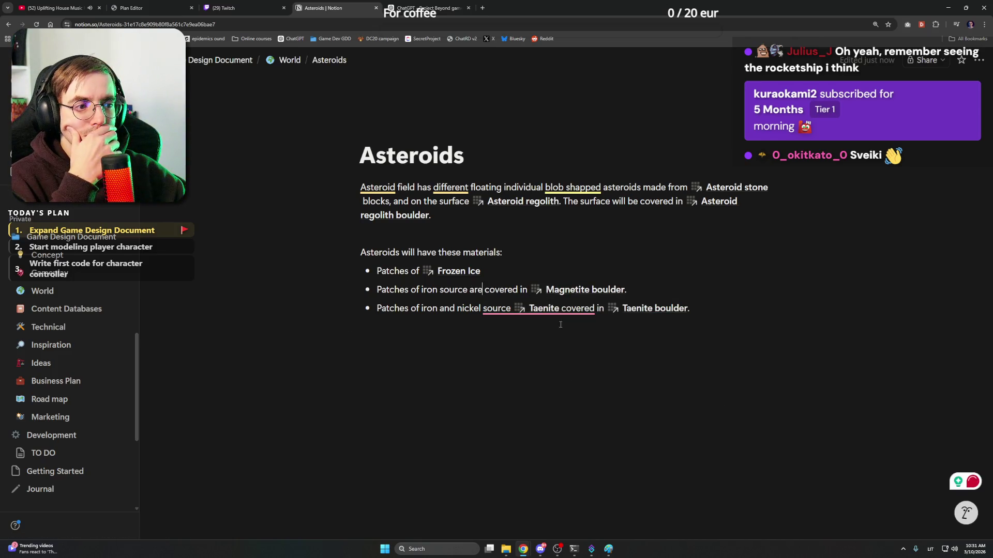
mouse_move(551, 310)
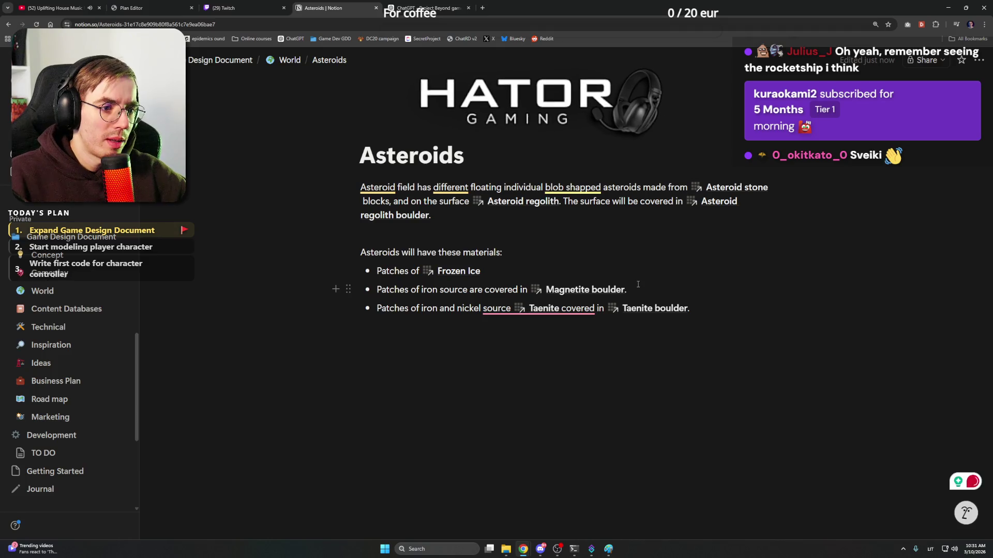
key("ctrl+z")
left_click(678, 290)
mouse_move(548, 291)
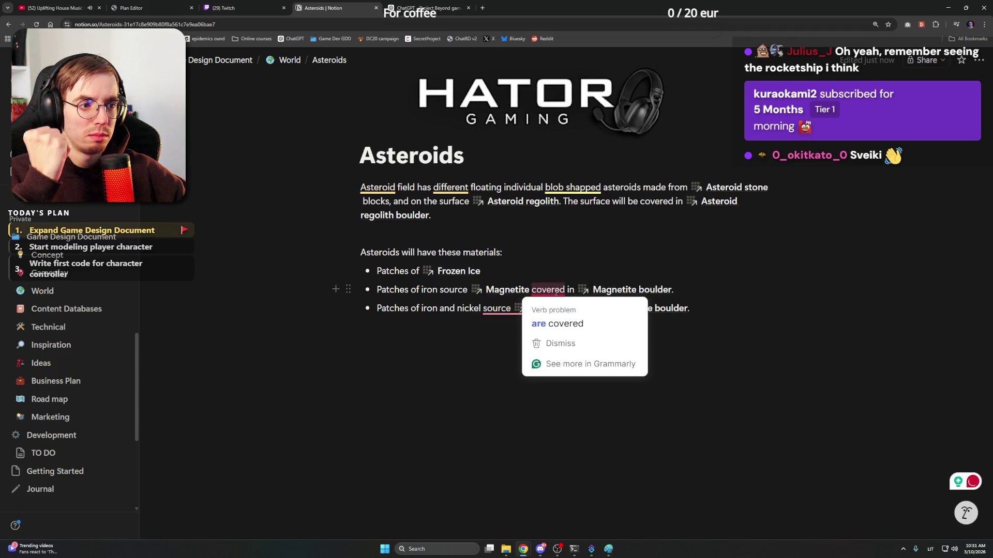
left_click(560, 343)
mouse_move(550, 309)
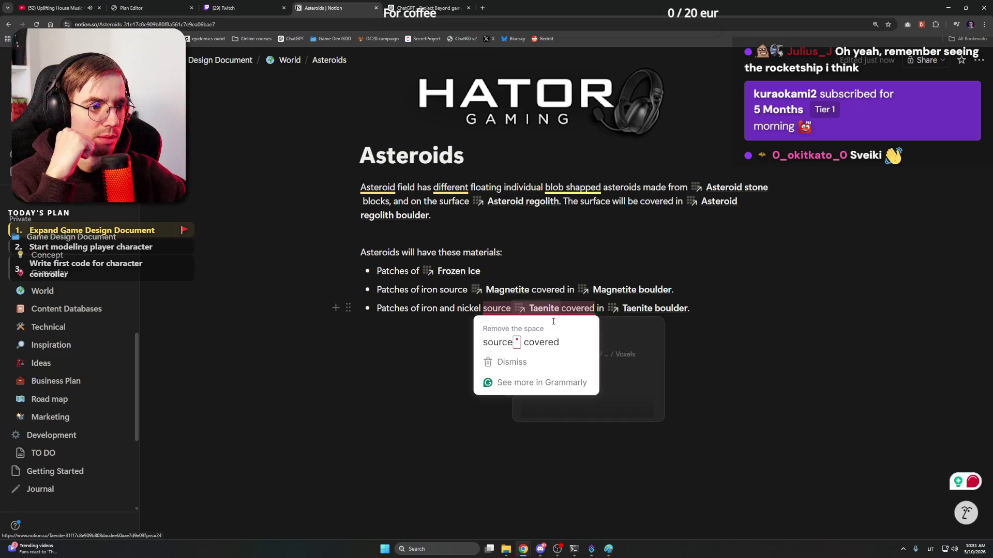
left_click(546, 358)
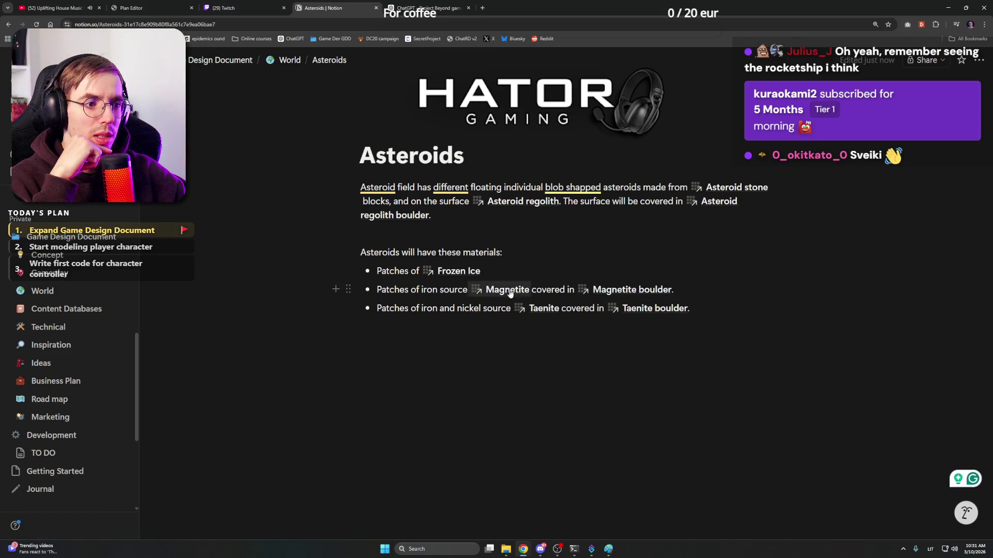
Step: Insert 'that are' before 'covered' in both the Magnetite and Taenite bullets
left_click(534, 289)
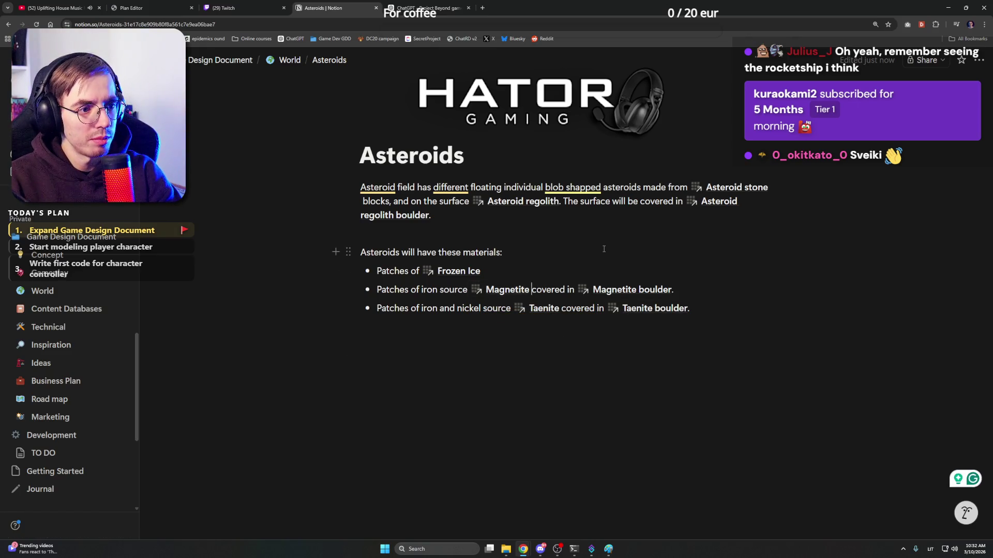
type("that ")
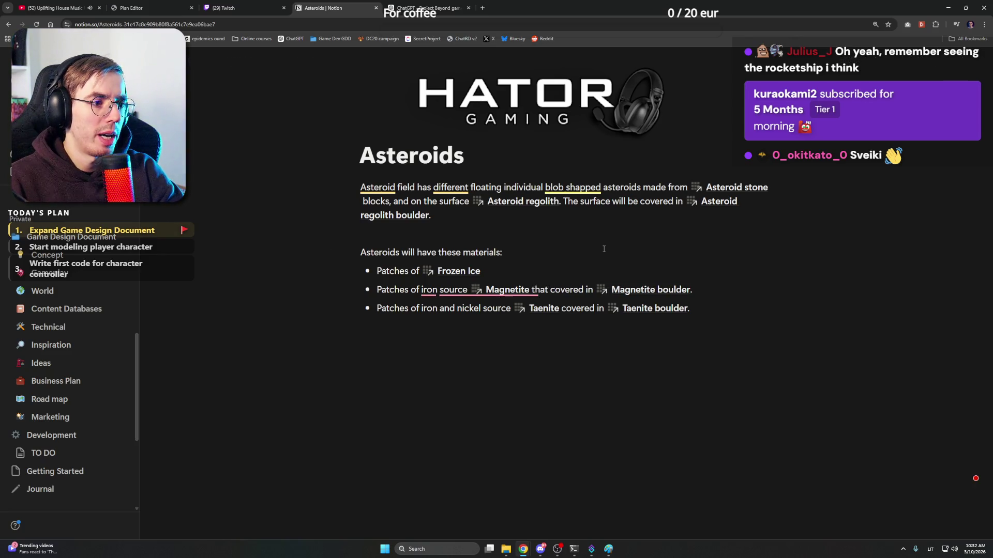
type("are")
key("Down")
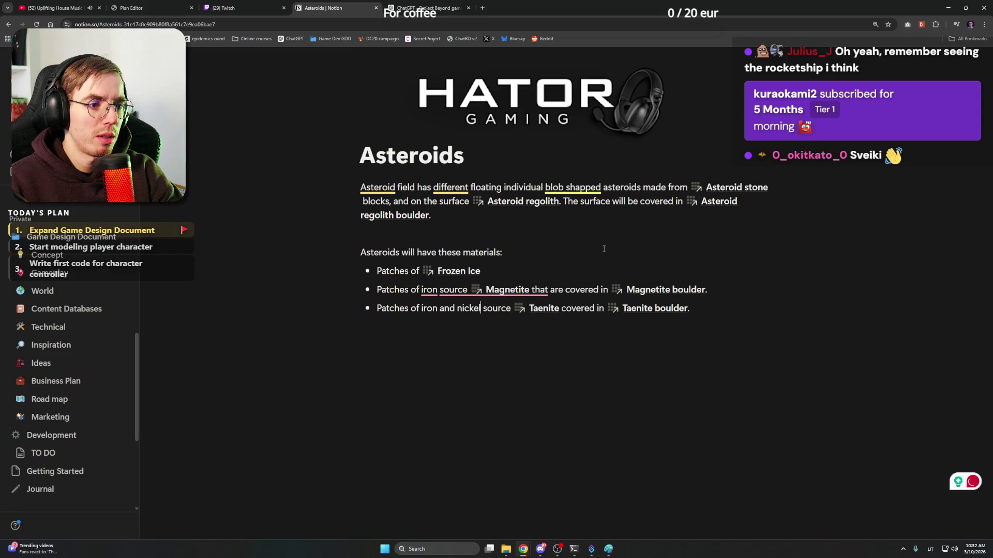
key("Left")
key("Left")
key("Left")
type("t")
key("BackSpace")
key("Left")
key("Left")
type("that are")
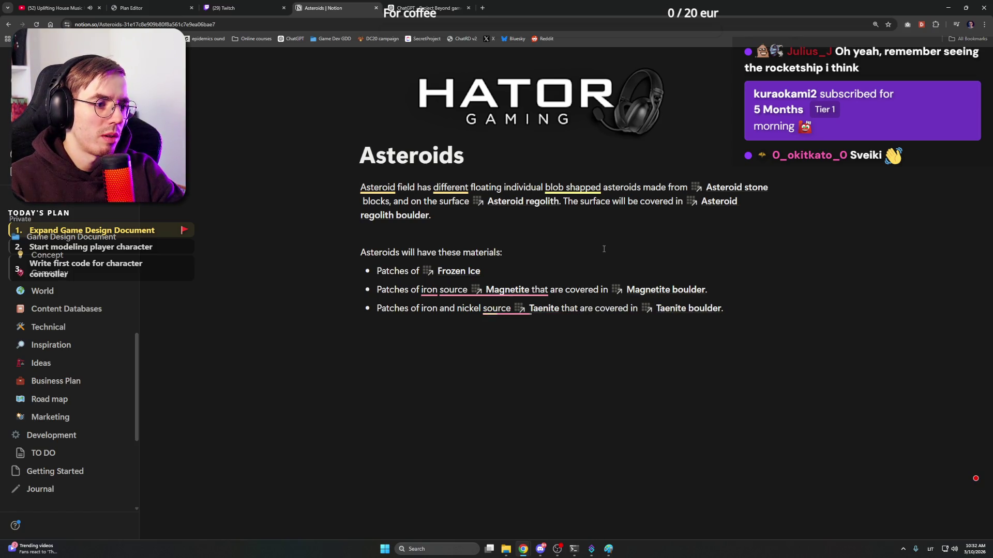
Step: Accept Grammarly's 'an iron source' fix and dismiss the remaining suggestions on both bullets
mouse_move(437, 291)
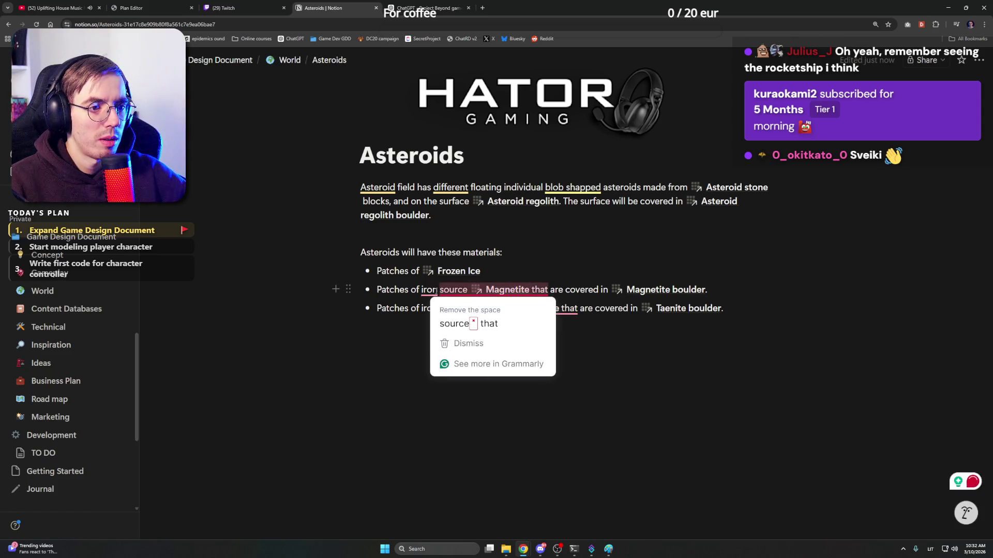
left_click(433, 324)
type("an")
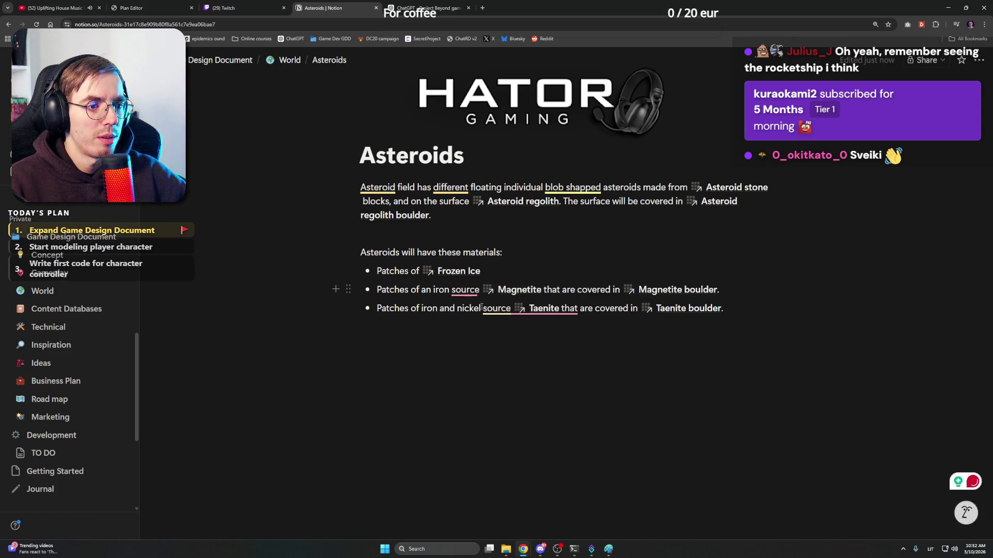
mouse_move(465, 290)
left_click(483, 338)
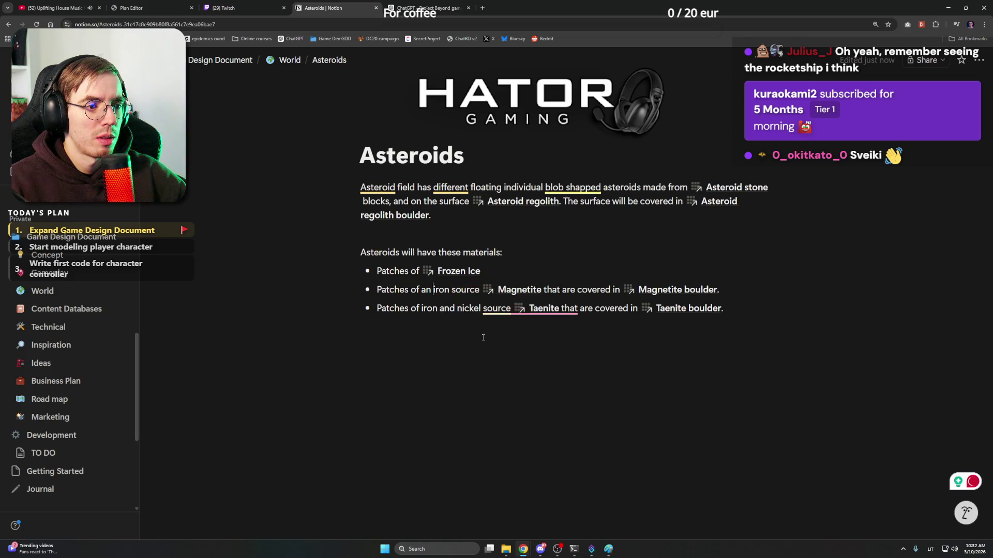
mouse_move(496, 308)
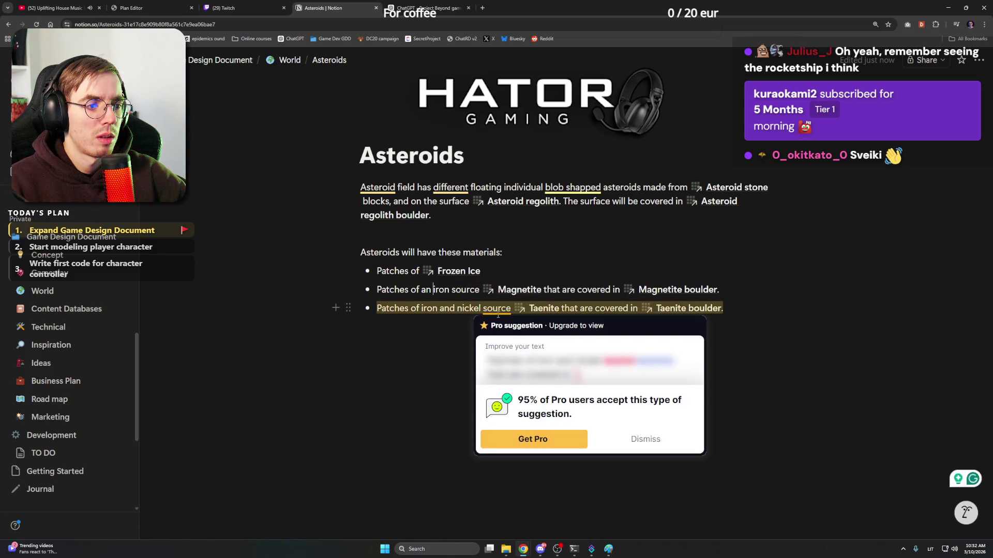
left_click(643, 436)
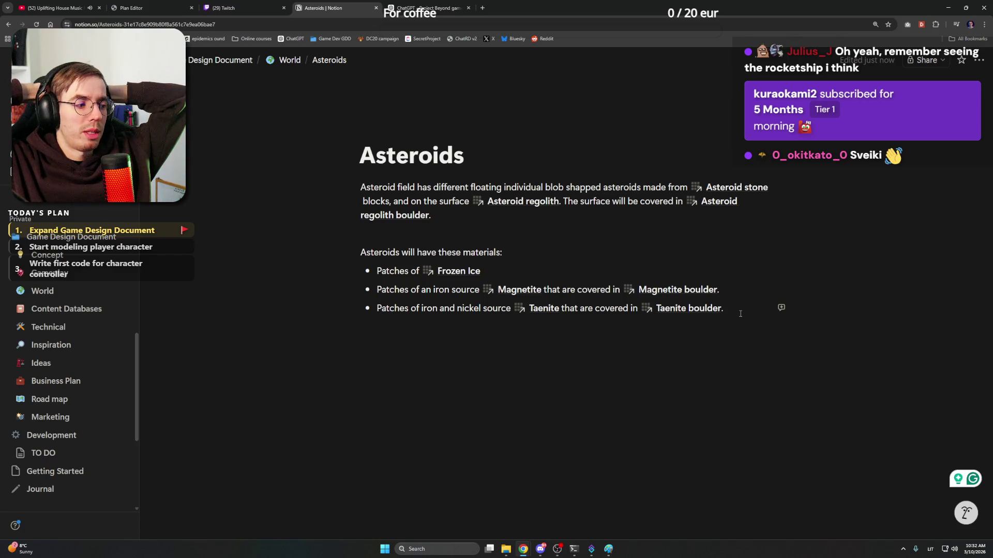
Step: Place the cursor at the end of the Taenite bullet, then switch to the Stream Plan Editor tab
left_click(740, 313)
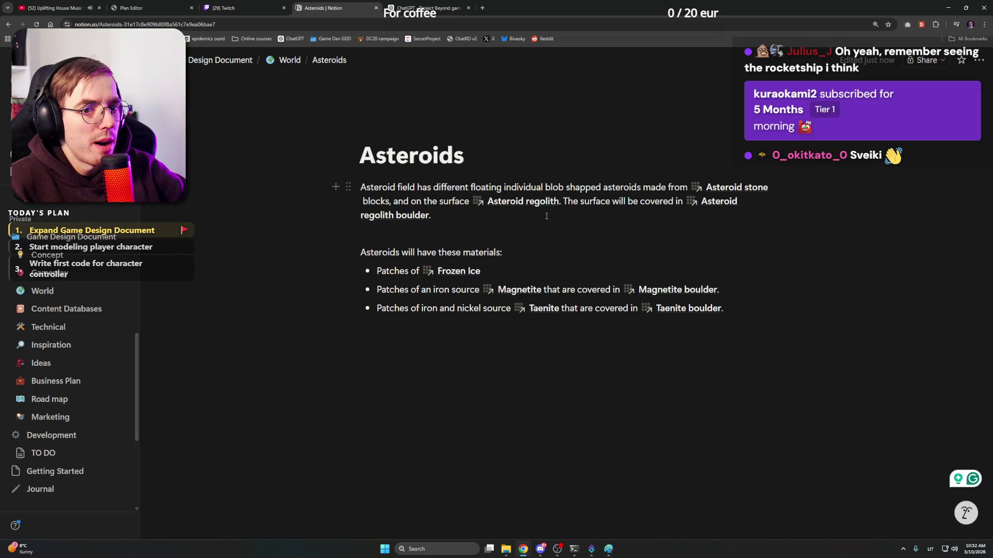
scroll(63, 336, "down", 4)
scroll(63, 336, "up", 5)
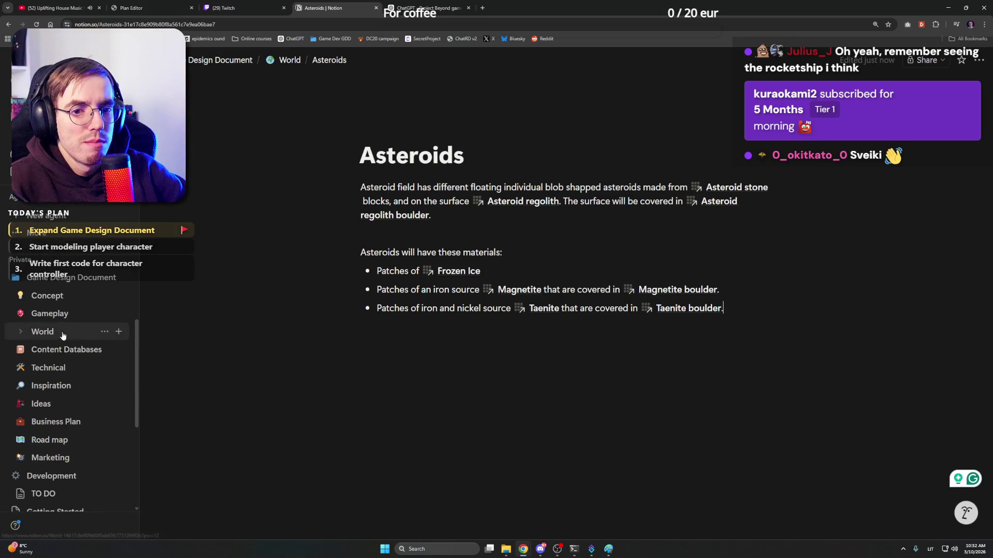
scroll(62, 333, "up", 3)
scroll(63, 333, "down", 4)
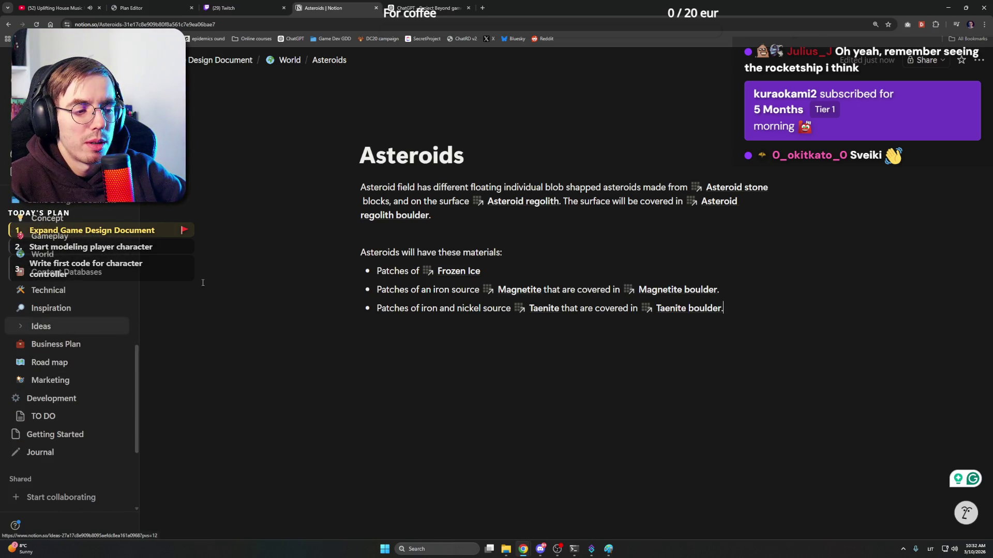
key("ctrl+Page_Up")
key("ctrl+Page_Up")
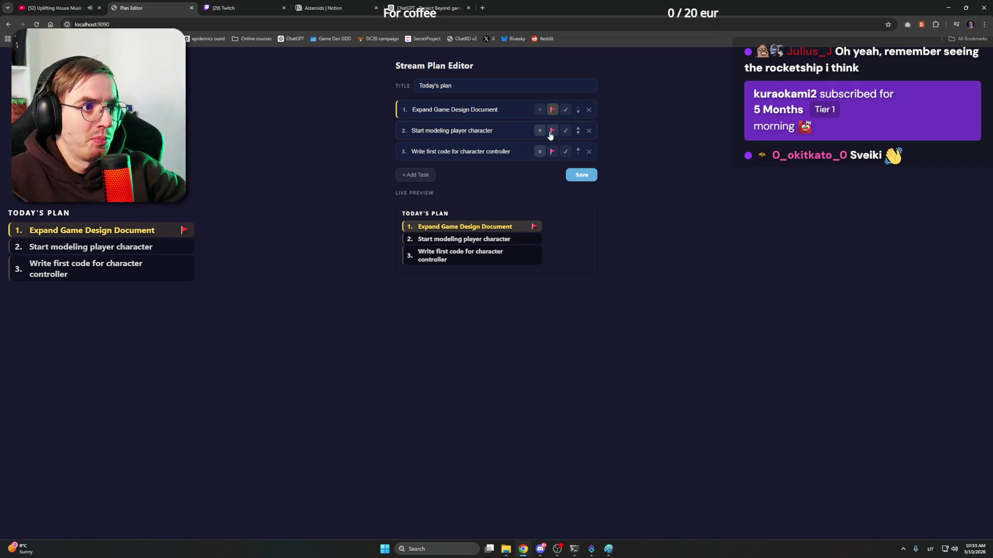
Step: Check off Expand Game Design Document, save the plan, and return to the Asteroids Notion tab
left_click(565, 110)
left_click(589, 176)
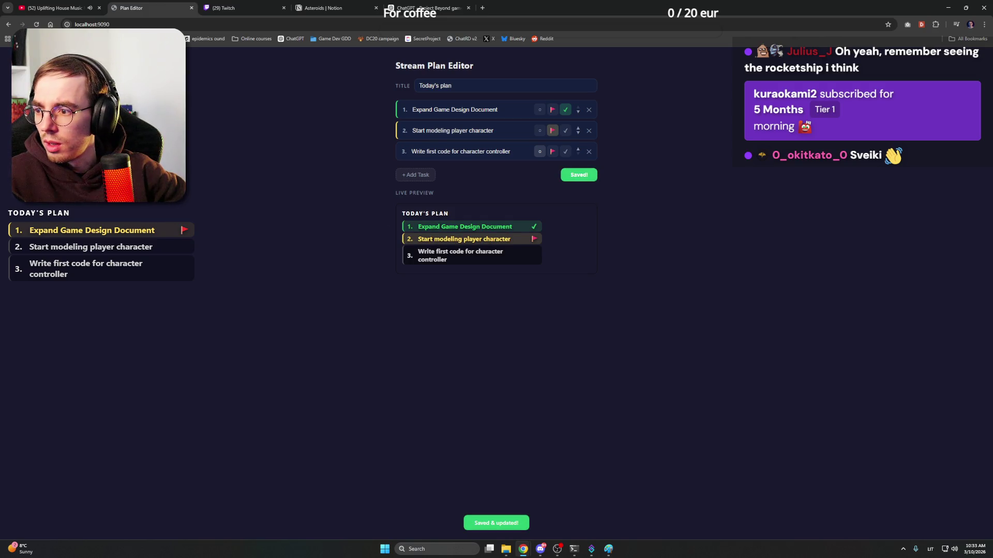
left_click(354, 162)
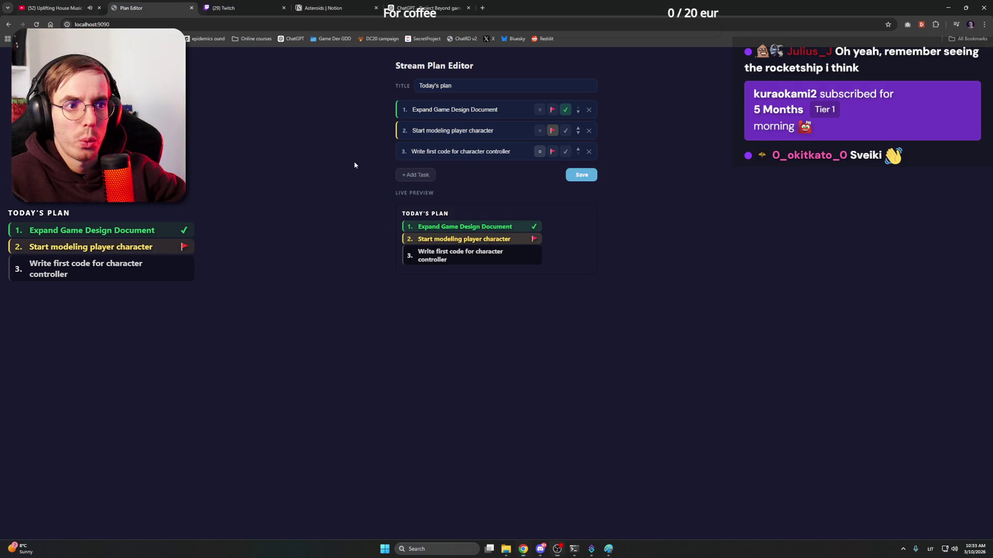
left_click(424, 7)
left_click(346, 3)
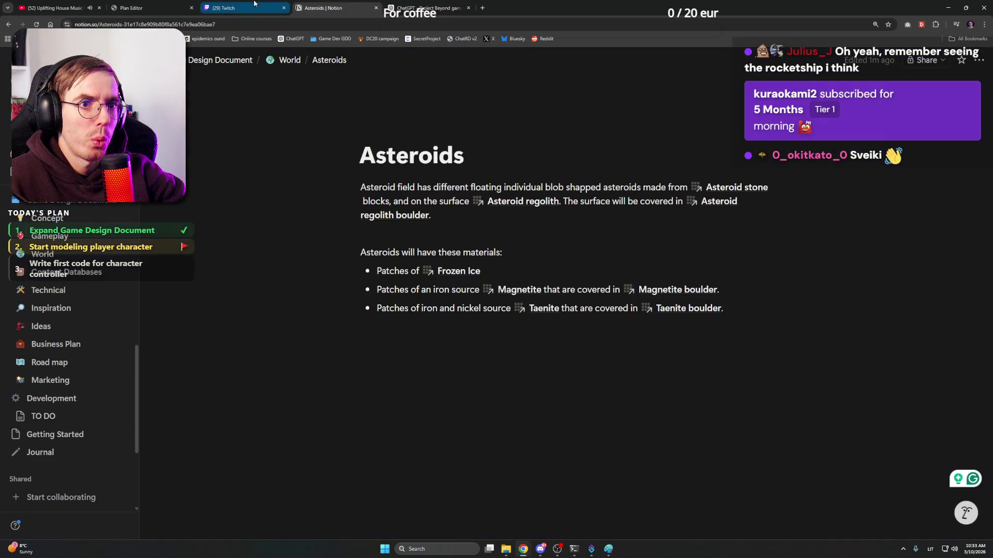
Step: Abandon the Start menu search for 'miro' and load Miro from a new Chrome tab instead
left_click(386, 551)
type("miro")
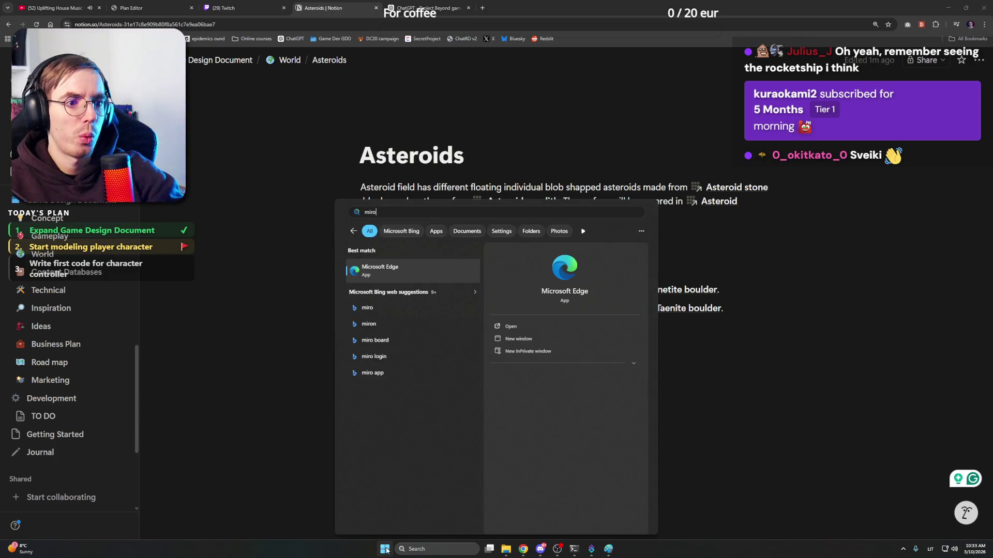
key("BackSpace")
key("BackSpace")
key("BackSpace")
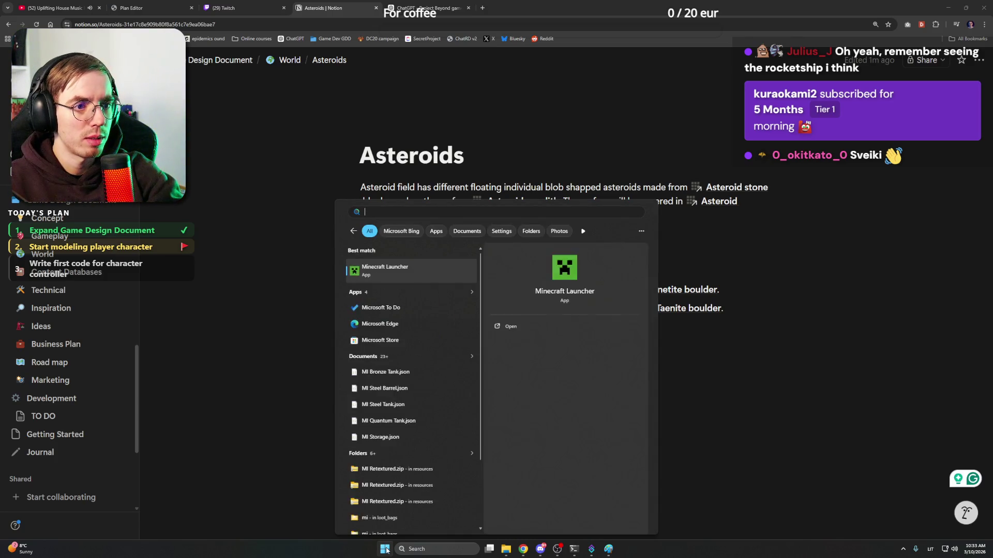
left_click(483, 7)
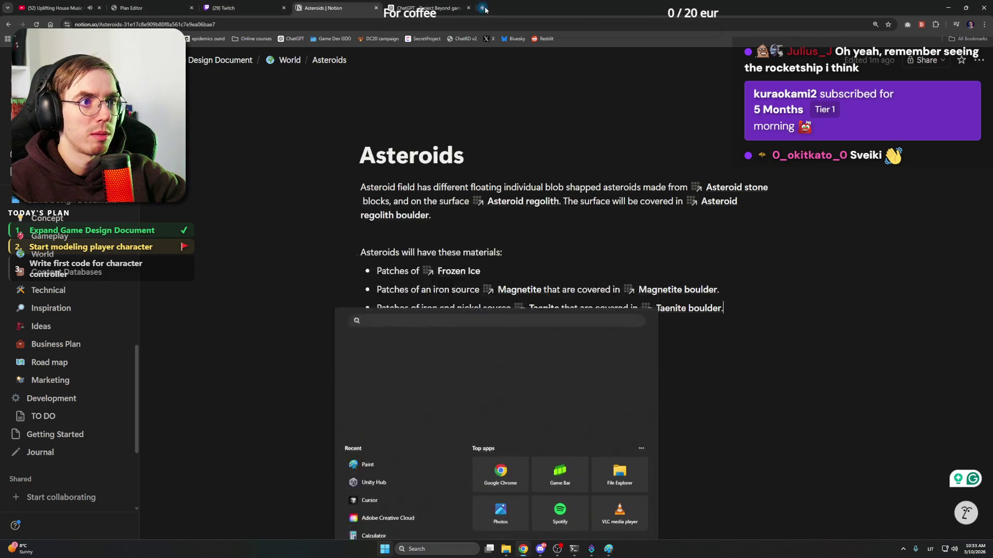
type("miro")
key("Return")
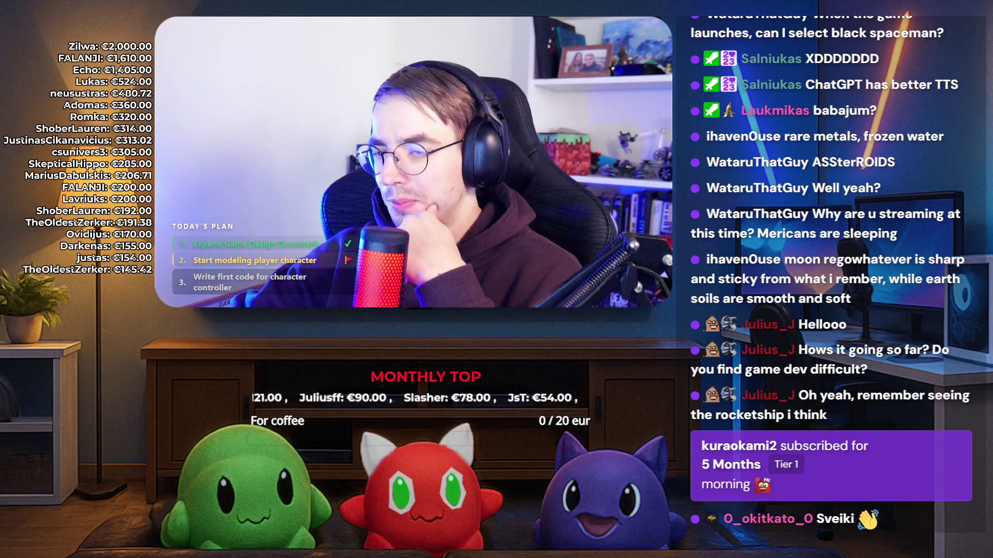
scroll(500, 156, "left", 3)
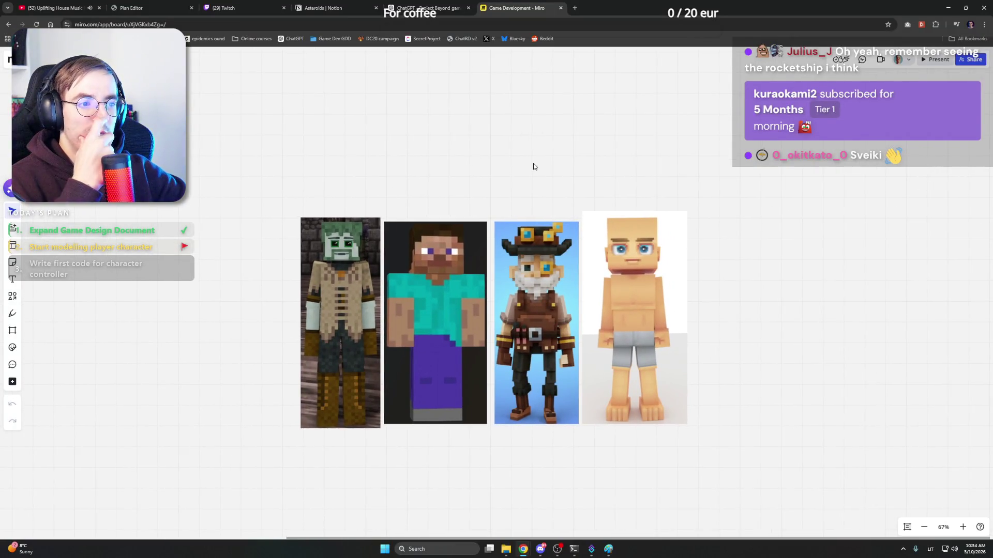
scroll(530, 197, "down", 3)
scroll(530, 197, "down", 2)
scroll(525, 184, "up", 10)
left_click_drag(534, 215, 474, 148)
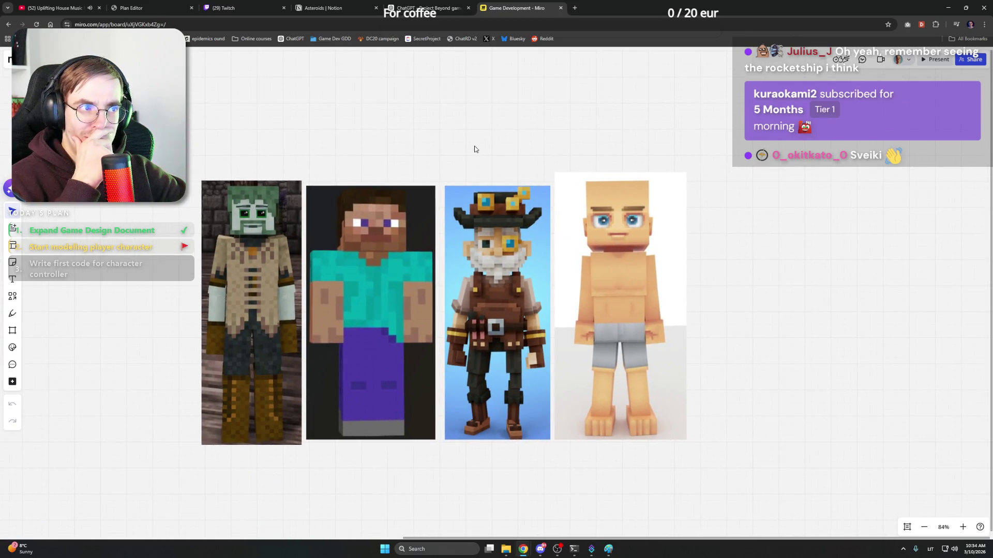
left_click(267, 216)
left_click(397, 136)
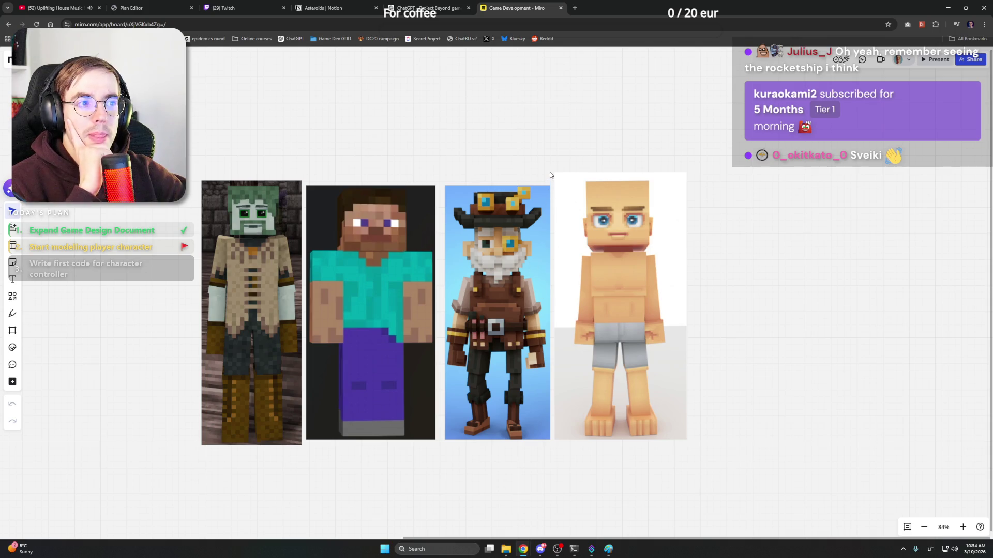
left_click(633, 205)
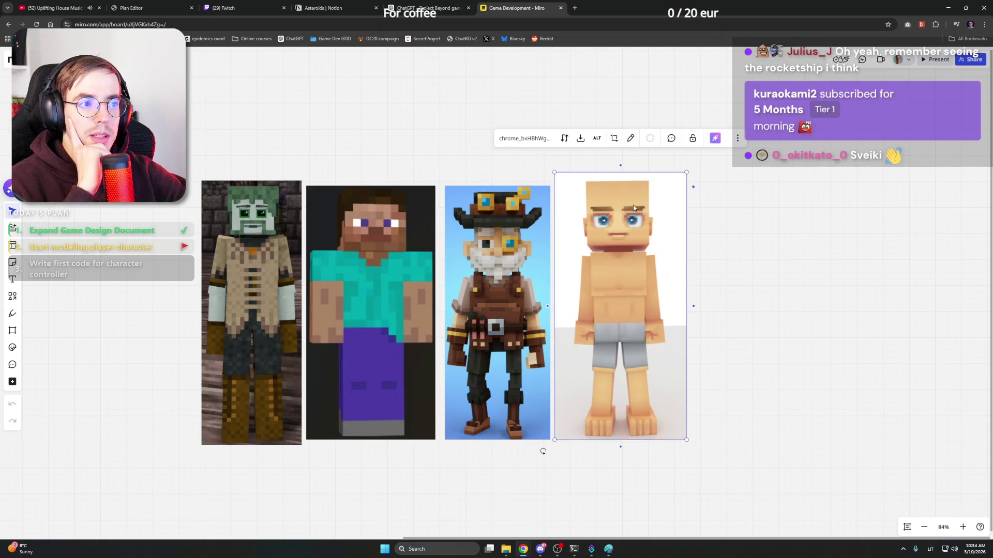
Step: Shrink the bald and Steve character images slightly
left_click_drag(685, 174, 661, 195)
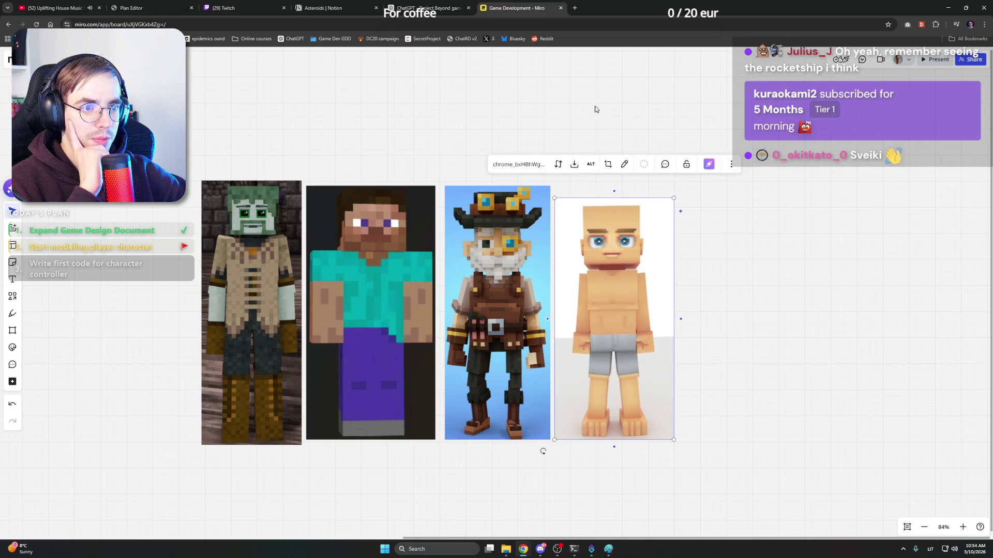
left_click(388, 241)
mouse_move(306, 187)
left_mouse_down()
mouse_move(332, 207)
mouse_move(295, 192)
mouse_move(277, 216)
mouse_move(286, 213)
left_mouse_up()
Step: Move the zombie image beside Steve and resize it to match Steve's height
left_click(277, 221)
left_click_drag(250, 244, 281, 242)
left_click_drag(326, 220, 319, 214)
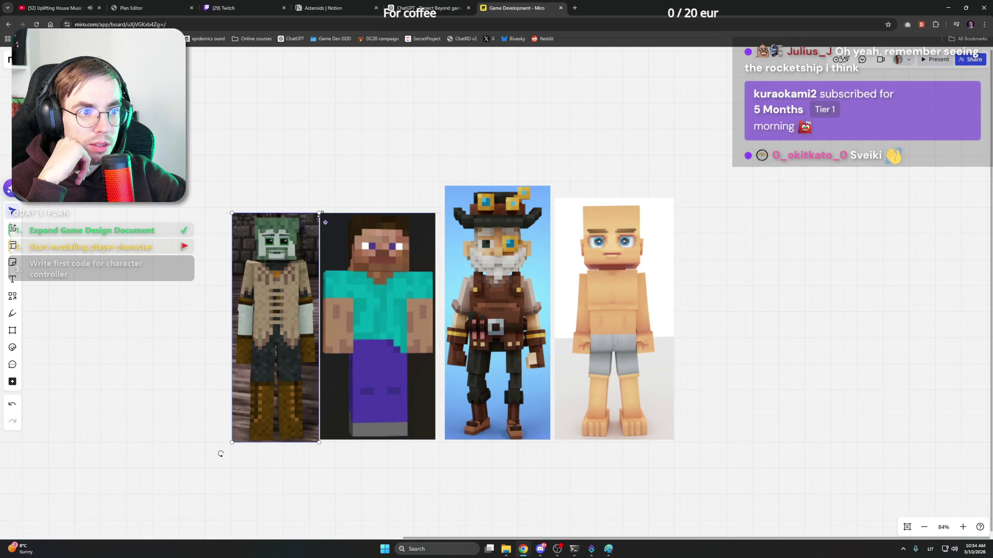
left_click(415, 129)
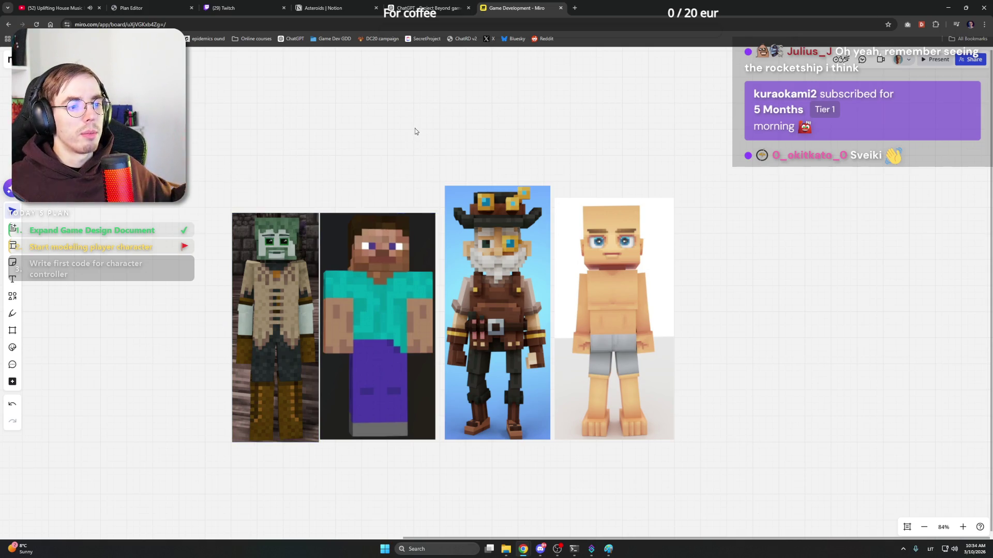
Step: Nudge the old-man and bald images left to close the gaps in the row
left_click(528, 271)
left_click_drag(507, 262, 500, 263)
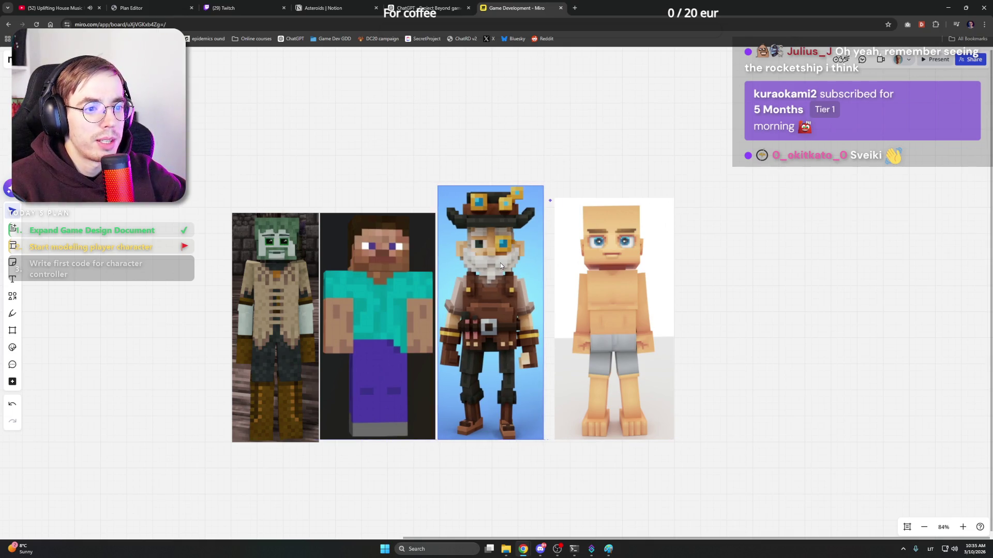
left_click(593, 271)
left_click_drag(593, 272, 584, 272)
Step: Crop in both side edges of the bald image and shift it left
double_click(605, 284)
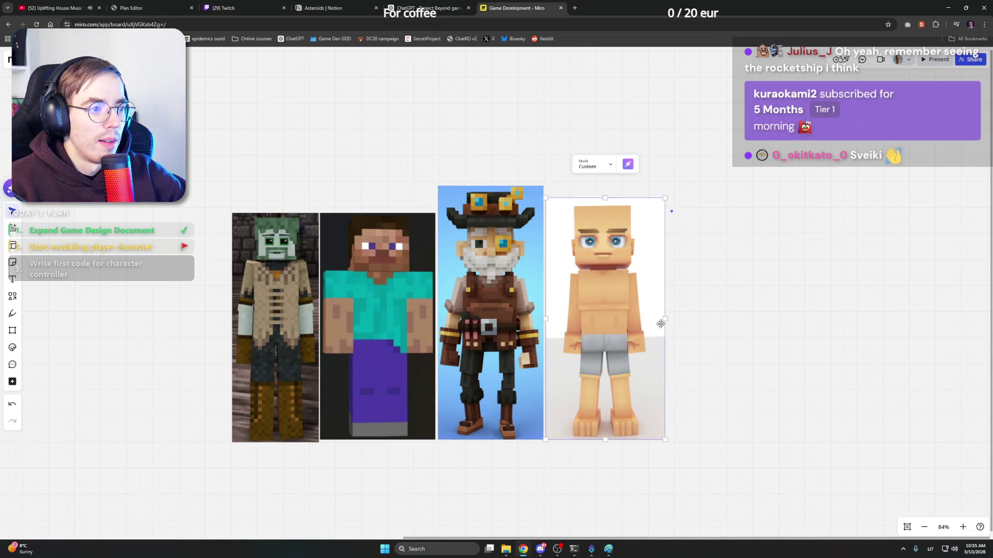
left_click_drag(665, 320, 650, 319)
left_click_drag(545, 319, 562, 320)
left_click(733, 317)
left_click_drag(617, 299, 606, 300)
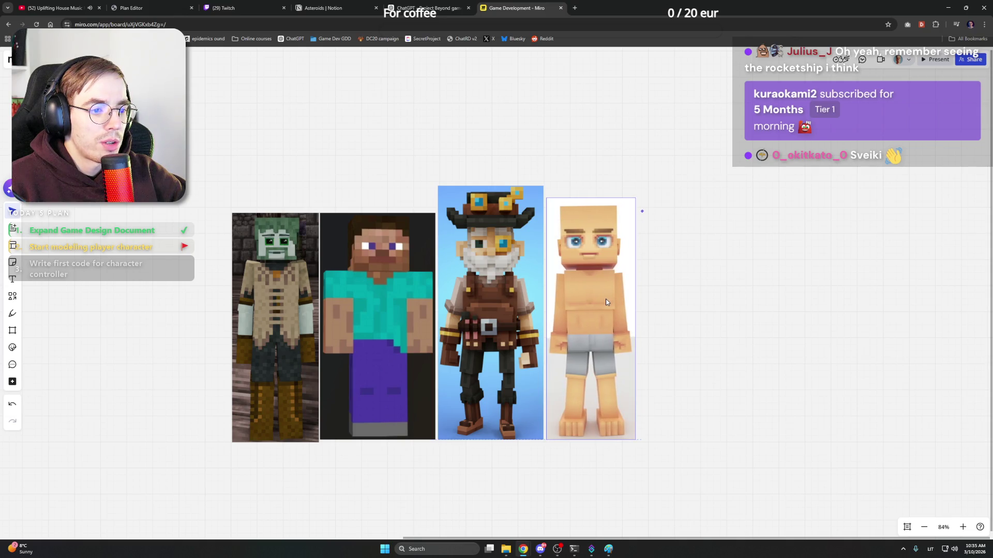
key("Escape")
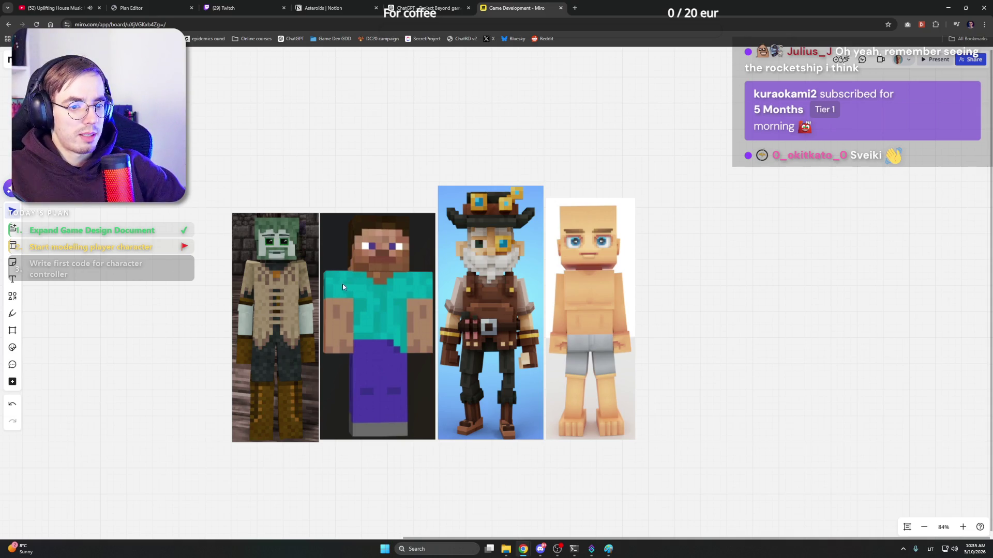
Step: Raise the zombie image a few pixels to line it up with the row
left_click(289, 388)
left_click_drag(289, 385, 290, 383)
left_click(343, 193)
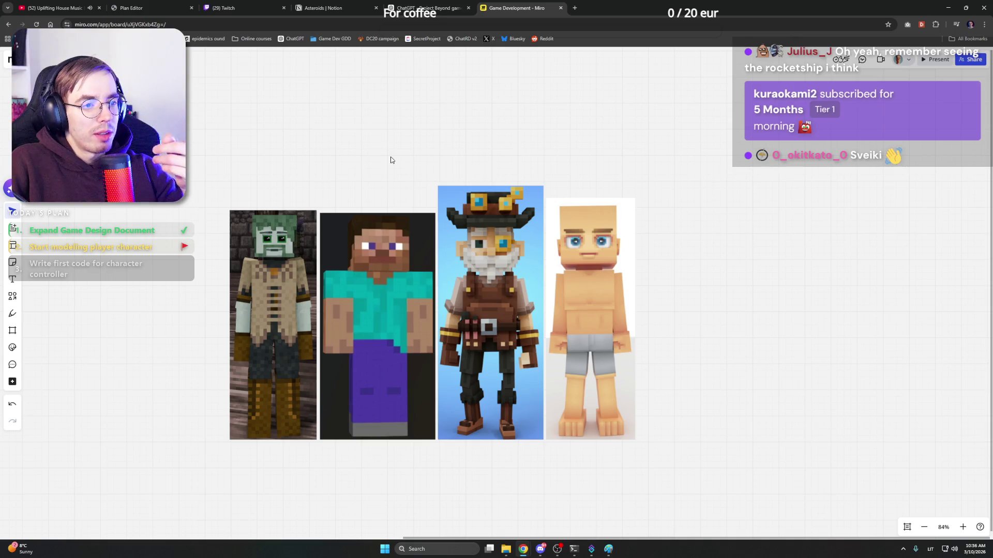
left_click(458, 192)
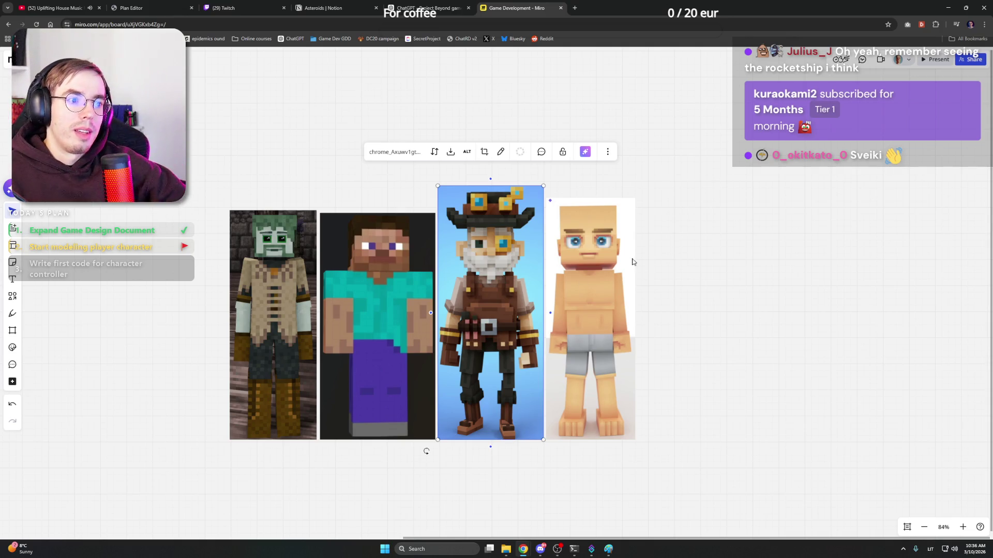
left_click(697, 279)
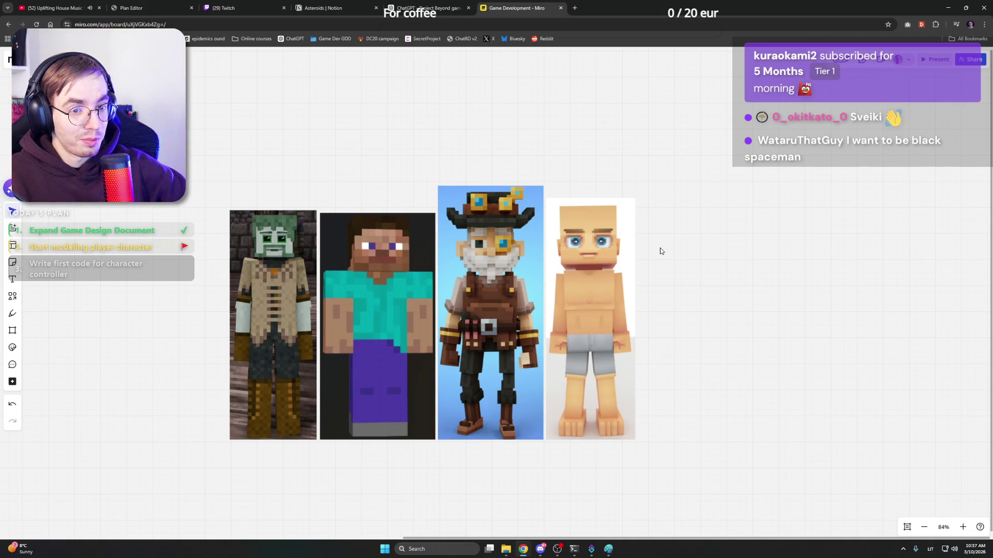
left_click(253, 270)
left_click(212, 272)
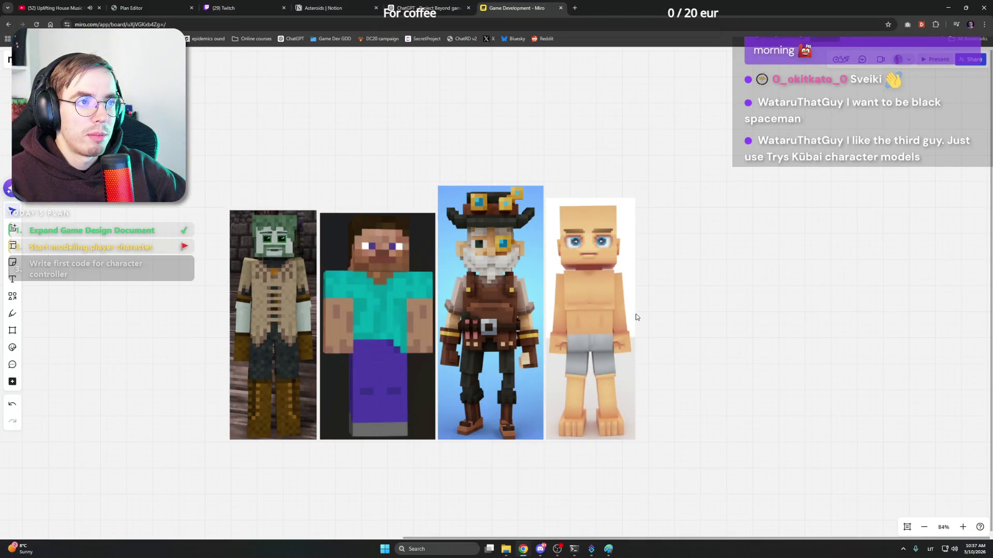
left_click(477, 188)
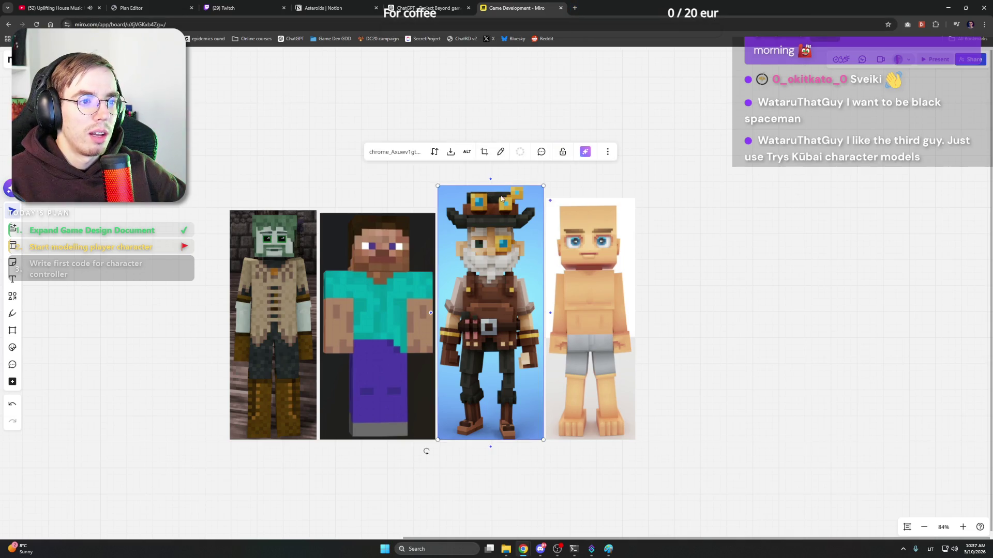
left_click(635, 186)
left_click(528, 220)
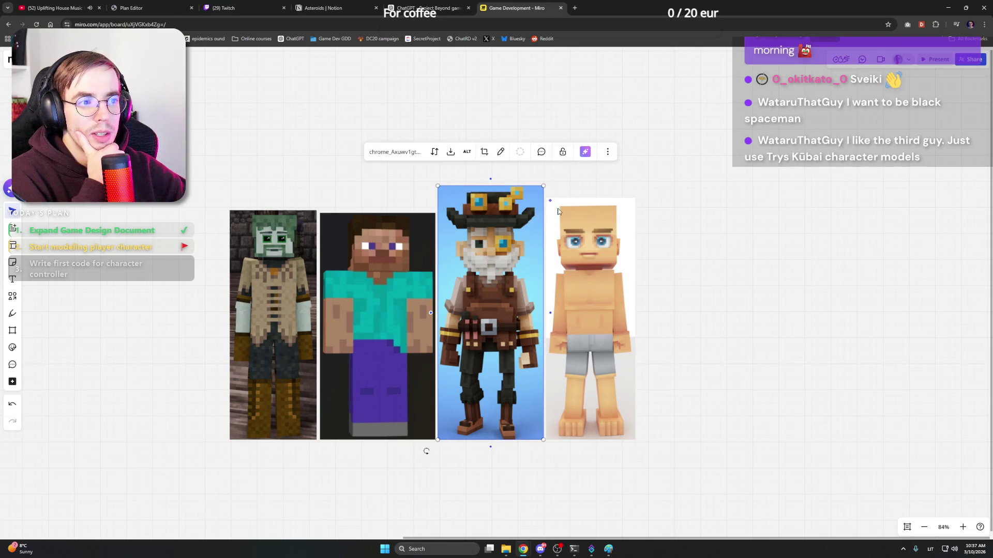
left_click(607, 194)
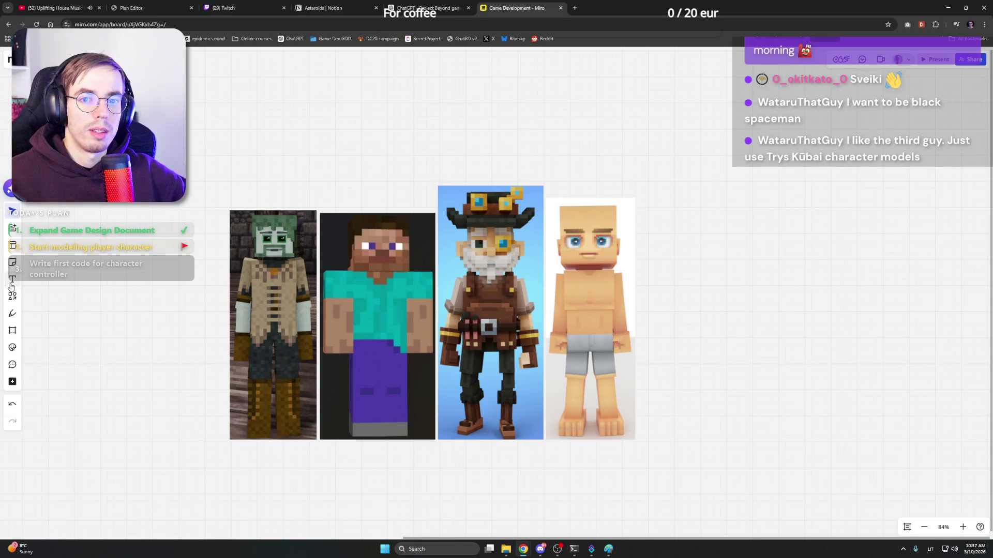
Step: Add a 'realistic proportions' sticky note at the zombie image's top corner
left_click(13, 262)
left_click(239, 212)
type("realistic propor")
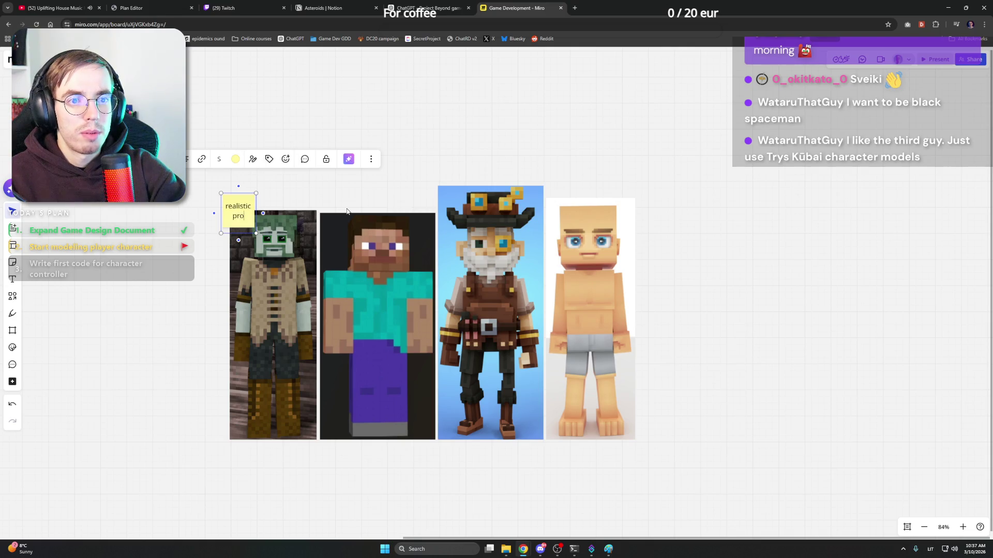
type("tions")
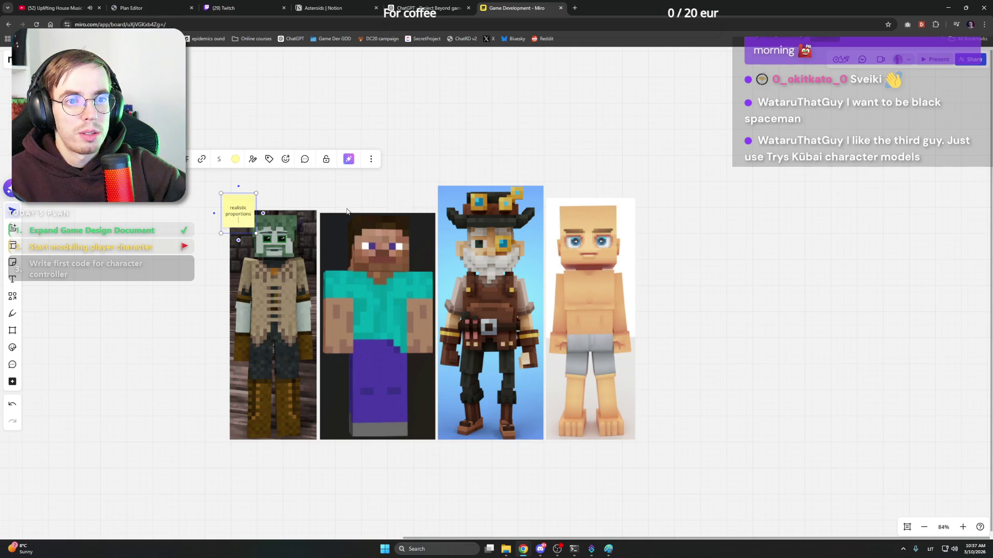
left_click(258, 205)
left_click(250, 209)
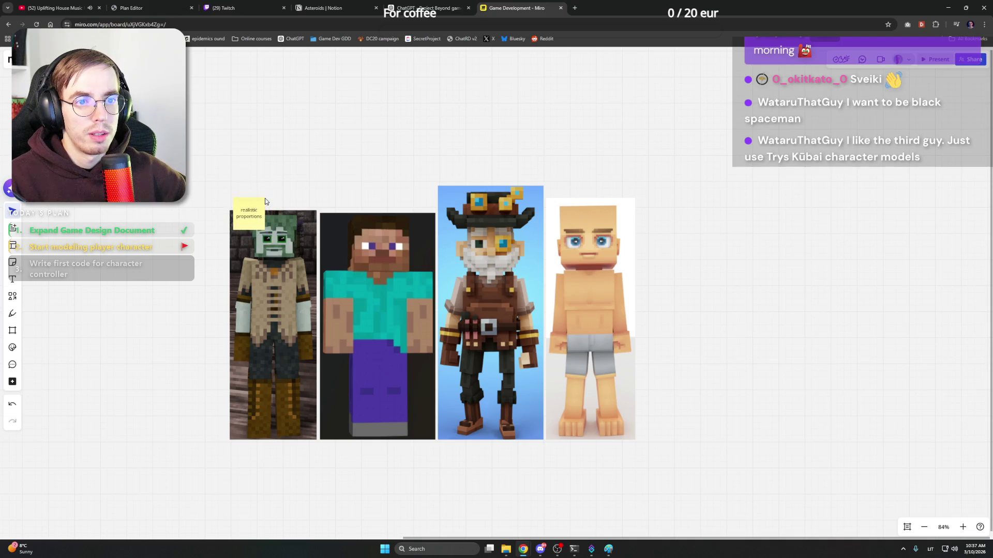
scroll(252, 202, "up", 5)
left_click_drag(328, 194, 315, 139)
mouse_move(227, 164)
left_mouse_down()
mouse_move(242, 155)
mouse_move(219, 146)
mouse_move(286, 388)
mouse_move(273, 315)
mouse_move(204, 276)
mouse_move(190, 279)
mouse_move(351, 221)
mouse_move(343, 218)
left_mouse_up()
Step: Duplicate the note as 'og tetris' and set both labels above the first two characters
double_click(362, 213)
key("ctrl+a")
type("og tetris")
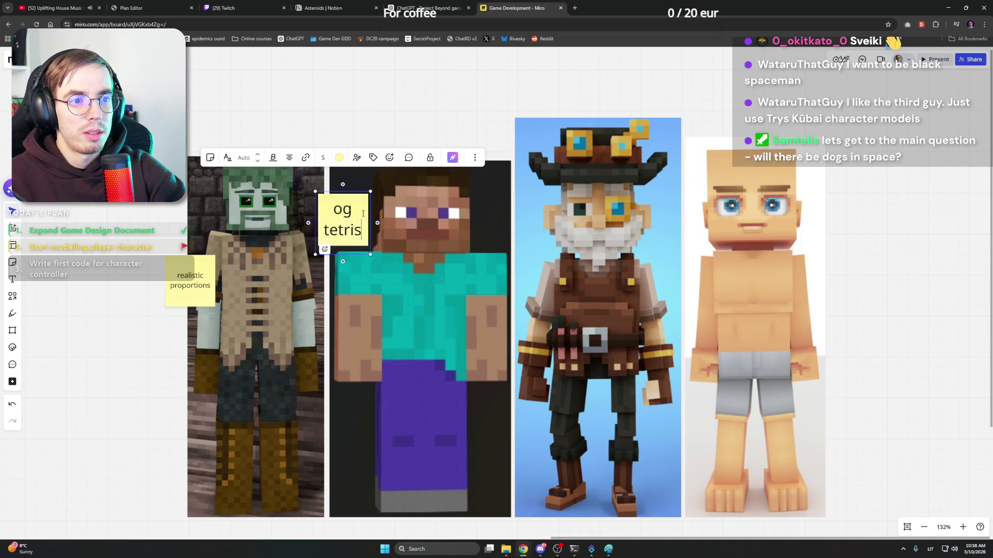
left_click(435, 101)
mouse_move(343, 208)
left_mouse_down()
mouse_move(472, 395)
mouse_move(424, 335)
mouse_move(377, 132)
left_mouse_up()
mouse_move(208, 266)
left_mouse_down()
mouse_move(231, 124)
mouse_move(226, 139)
left_mouse_up()
Step: Copy-paste the note above the third character, reading 'pure voxels'
left_click(226, 138)
key("ctrl+c")
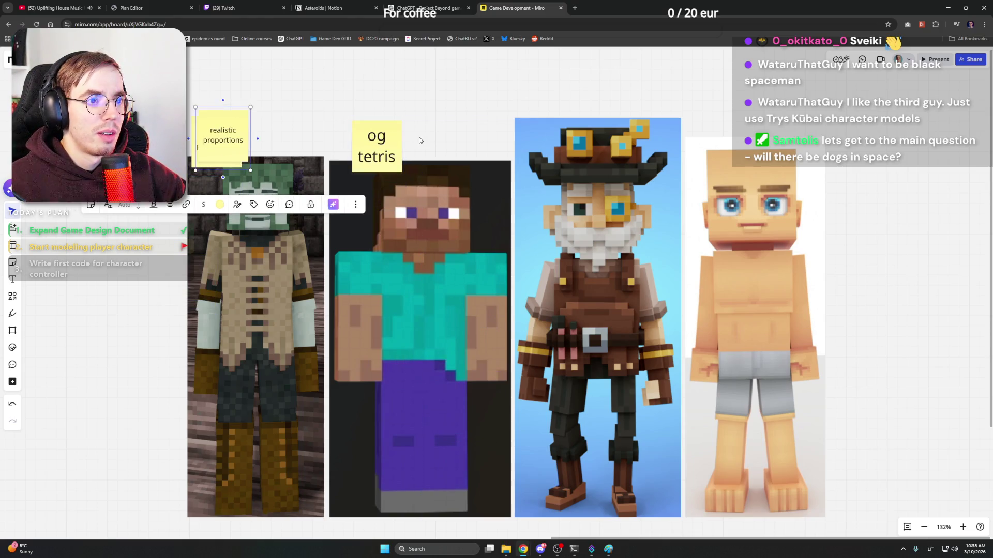
key("ctrl+v")
double_click(581, 100)
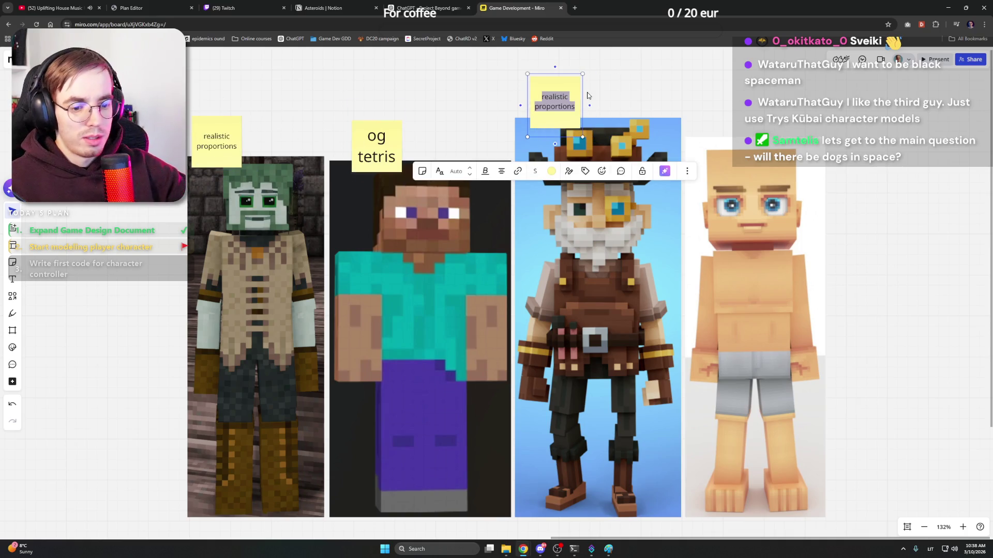
type("pure voxels")
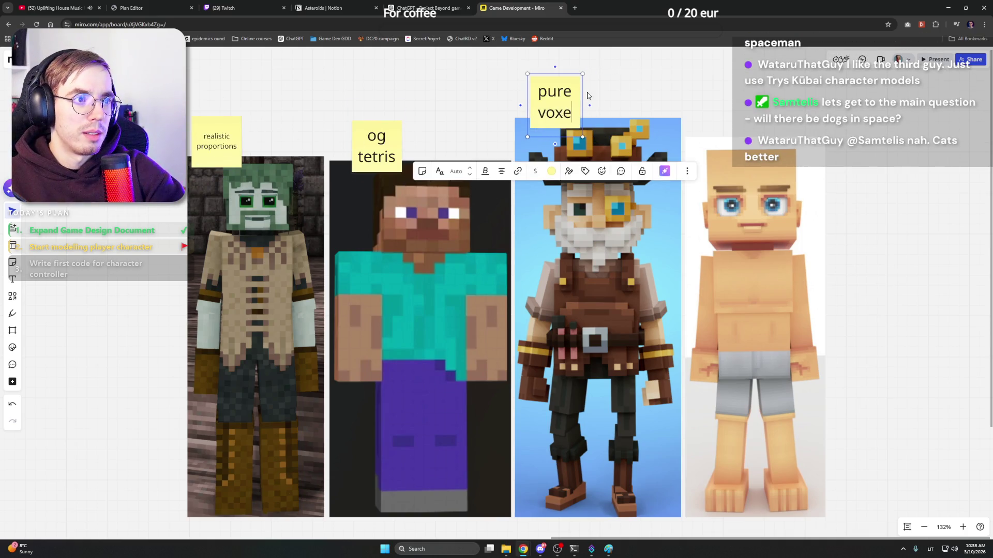
Step: Label the bald figure with a copied note reading 'modern voxel-like, but still only voxels'
middle_click_drag(669, 99, 491, 131)
left_click_drag(399, 119, 591, 133, "alt")
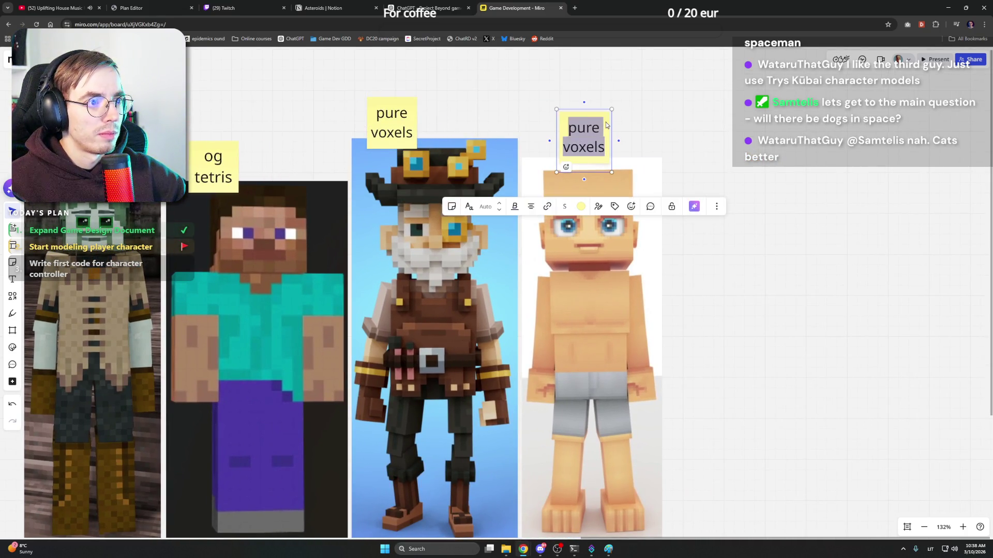
double_click(607, 125)
type("modern")
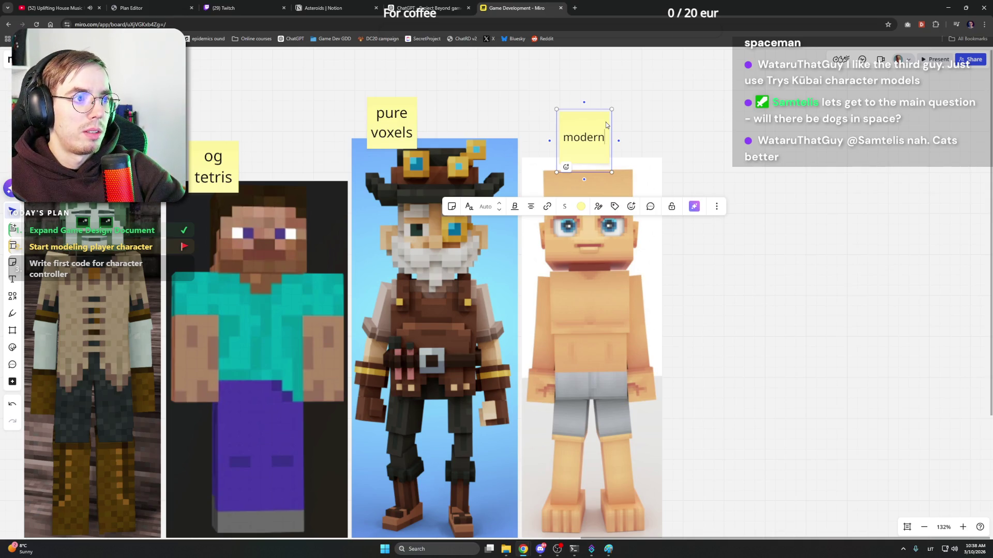
type(" v")
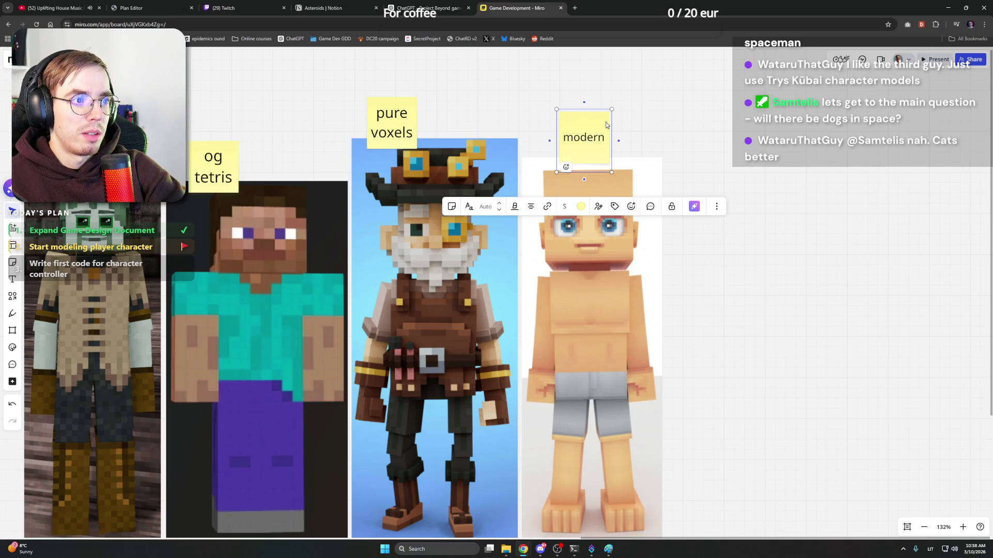
type("oxel-like")
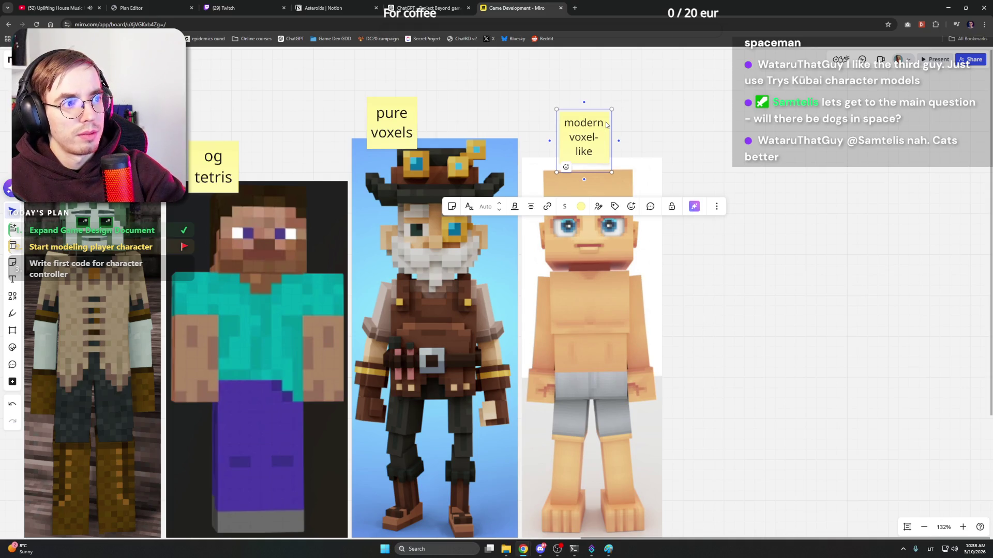
left_click(642, 106)
left_click_drag(591, 132, 563, 131)
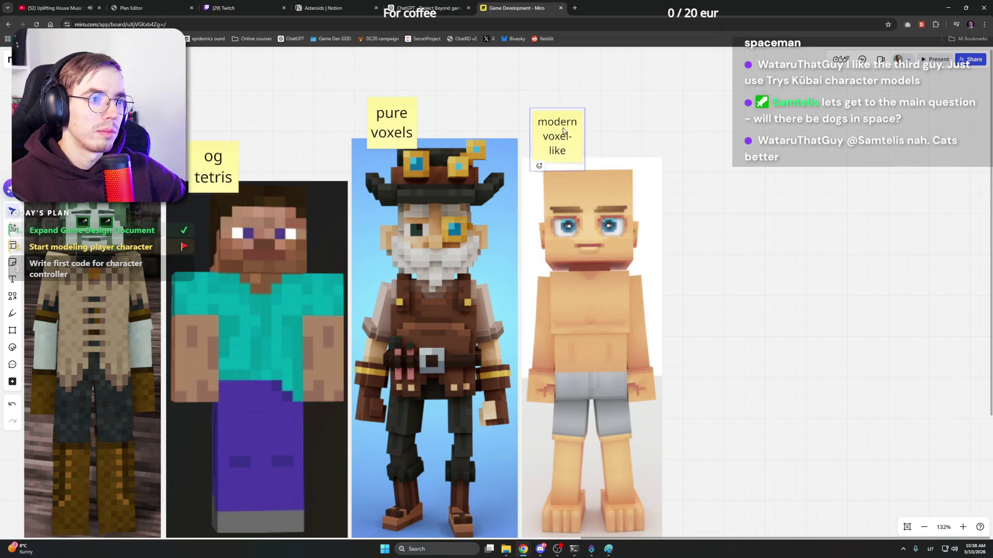
double_click(574, 146)
type(", but still ")
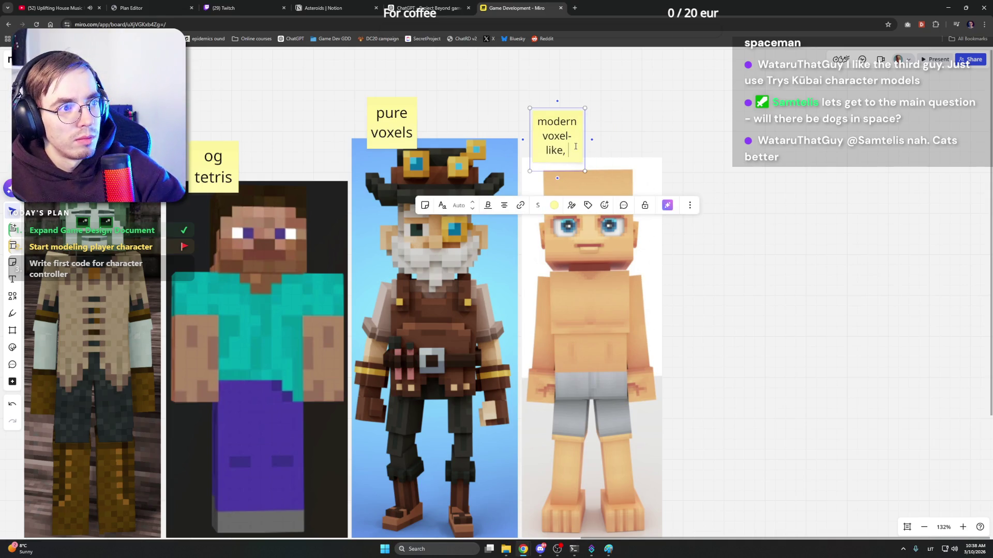
type("only ")
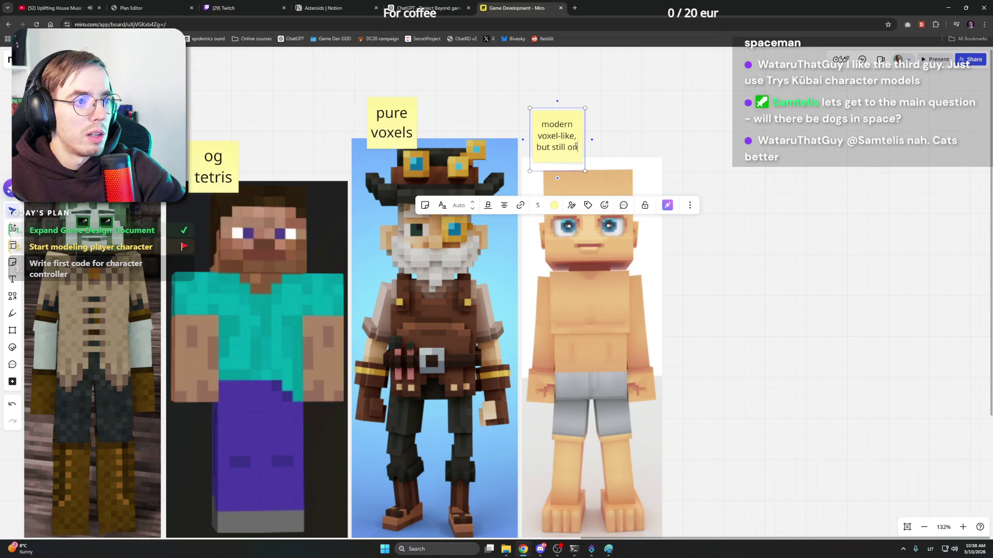
type("voxel")
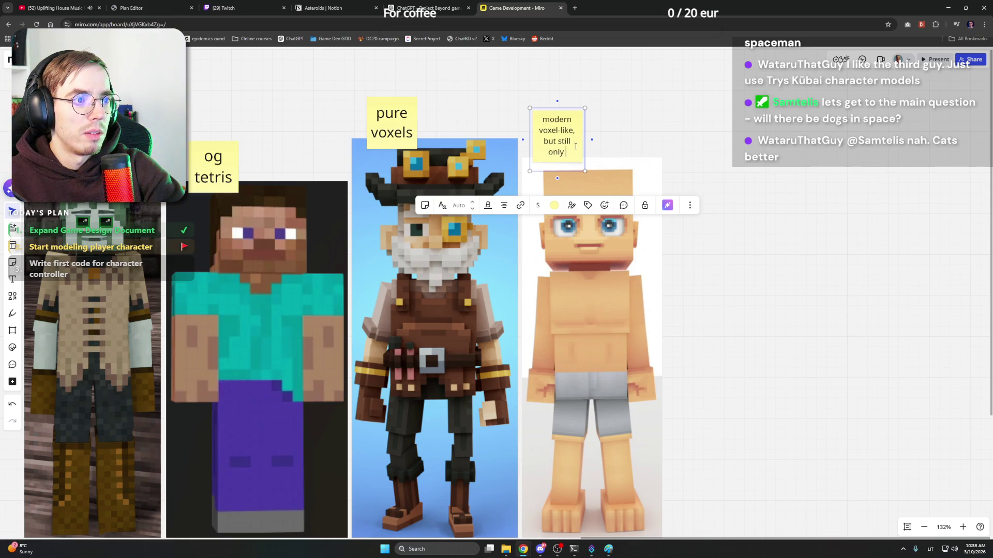
type("s")
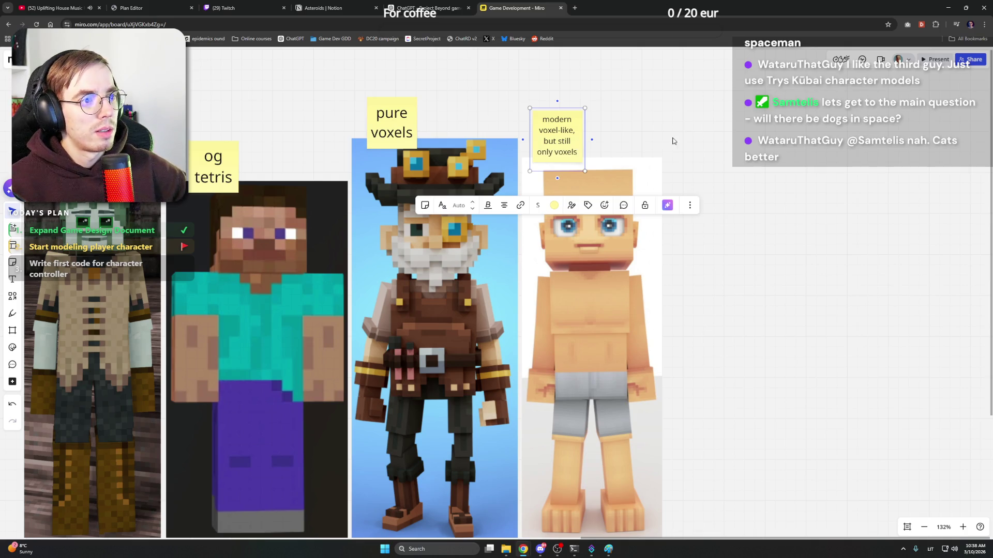
left_click(695, 139)
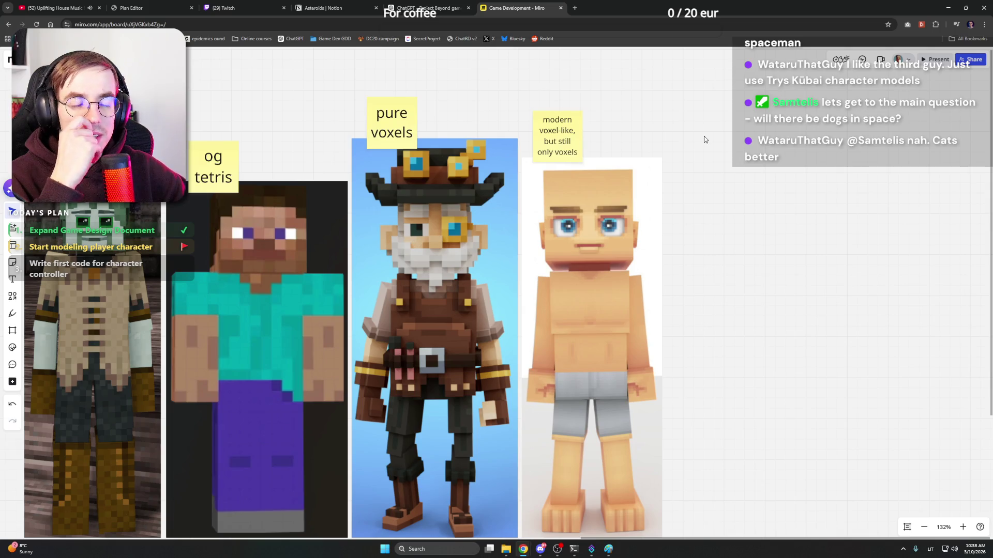
left_click(577, 143)
left_click(622, 134)
mouse_move(622, 135)
left_mouse_down()
mouse_move(641, 137)
mouse_move(600, 136)
left_mouse_up()
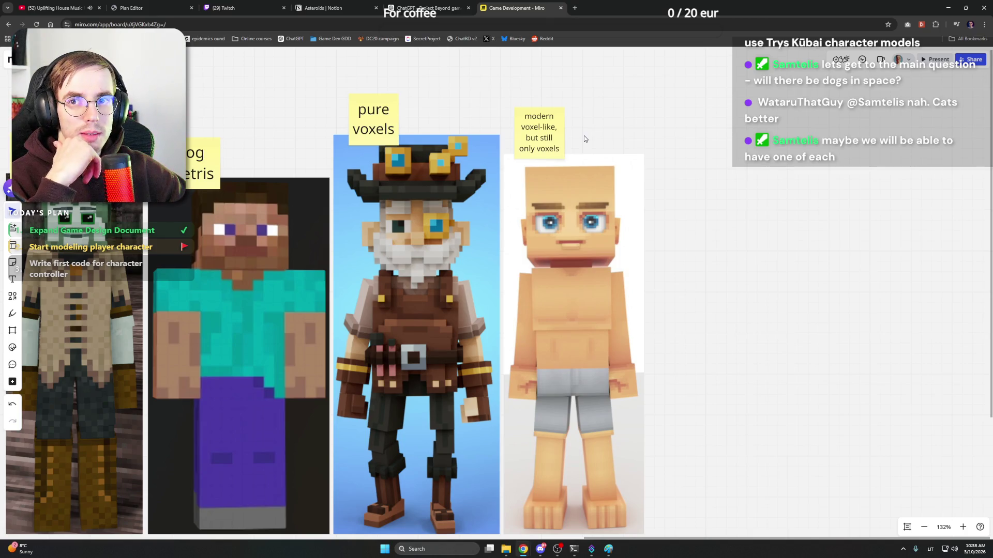
left_click_drag(584, 138, 638, 125)
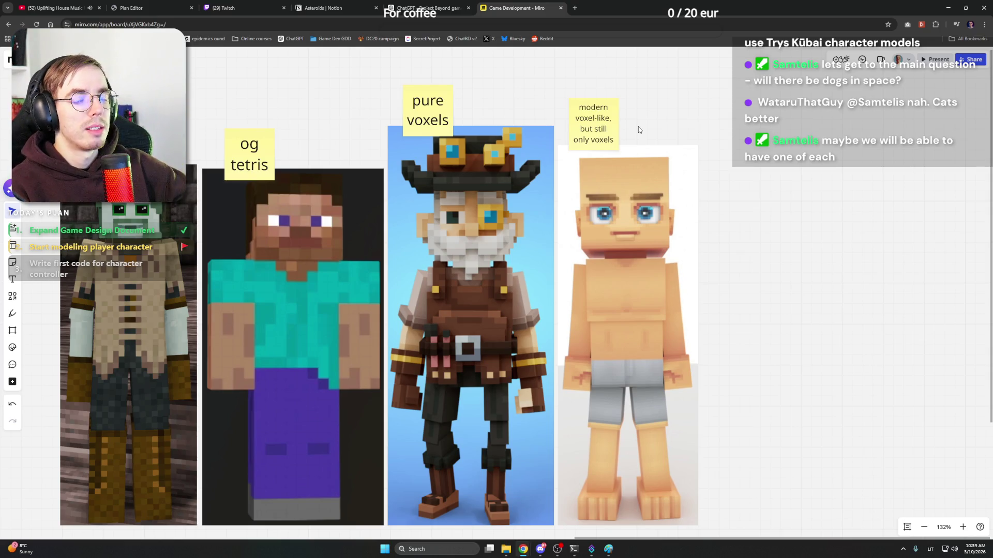
scroll(324, 151, "up", 2)
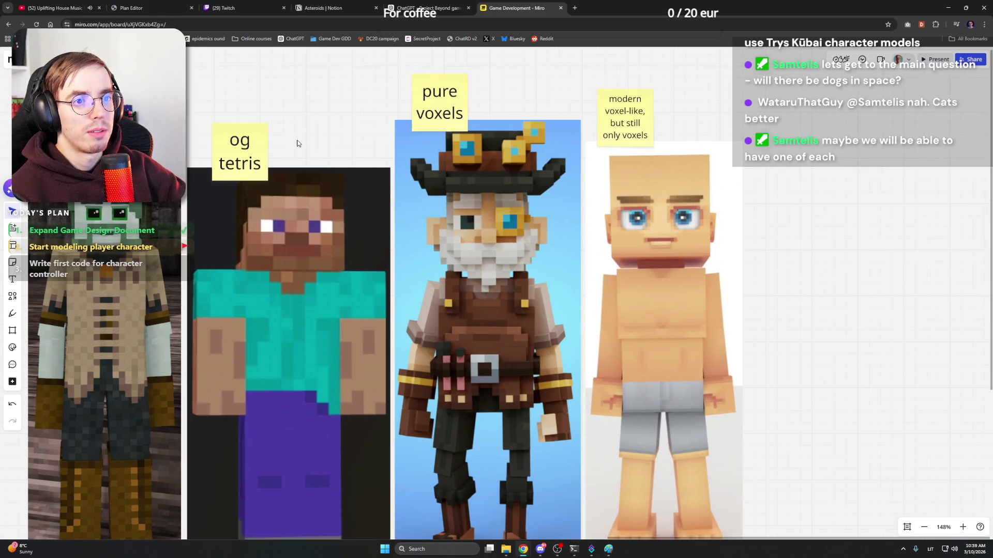
Step: Zoom and pan across the Mars mood board photos
scroll(296, 143, "down", 3)
scroll(541, 283, "up", 4)
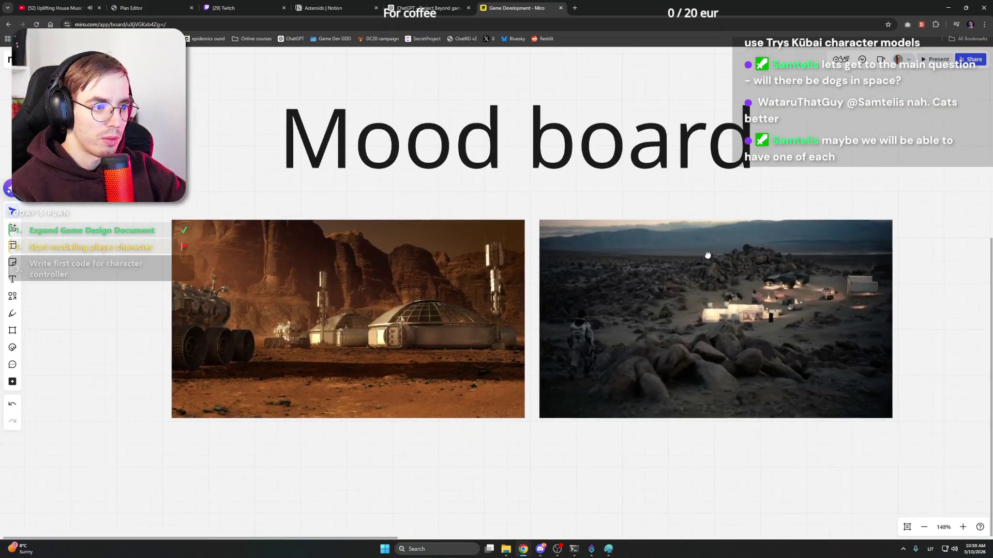
scroll(676, 253, "up", 2)
scroll(689, 266, "right", 2)
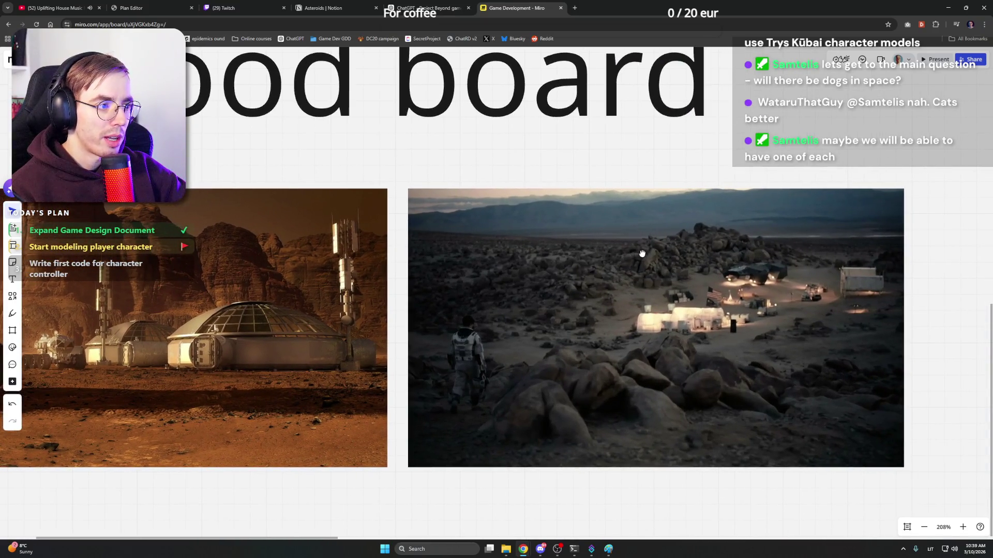
mouse_move(690, 266)
left_mouse_down()
mouse_move(679, 280)
mouse_move(703, 296)
left_mouse_up()
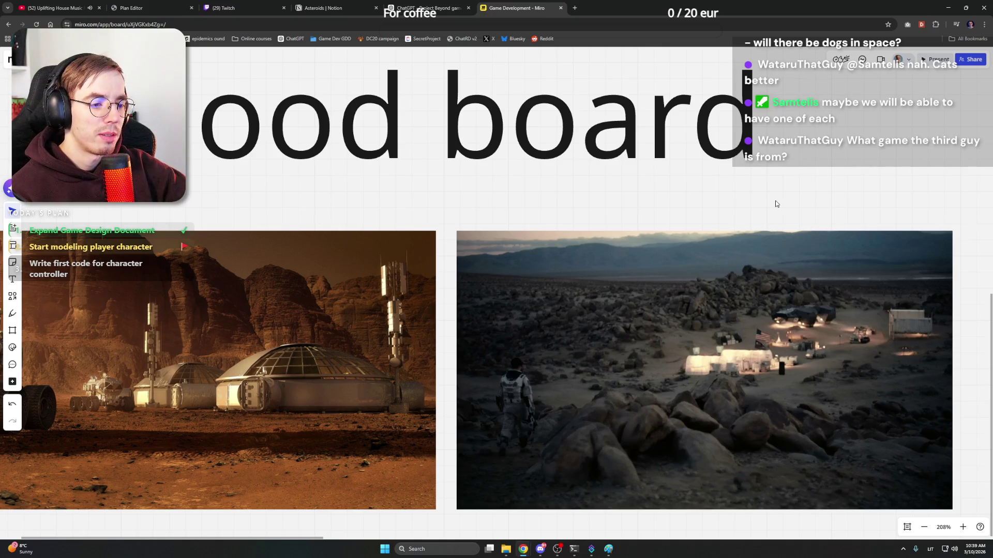
Step: Centre the labelled character reference row in view at 132% zoom
scroll(776, 204, "down", 5)
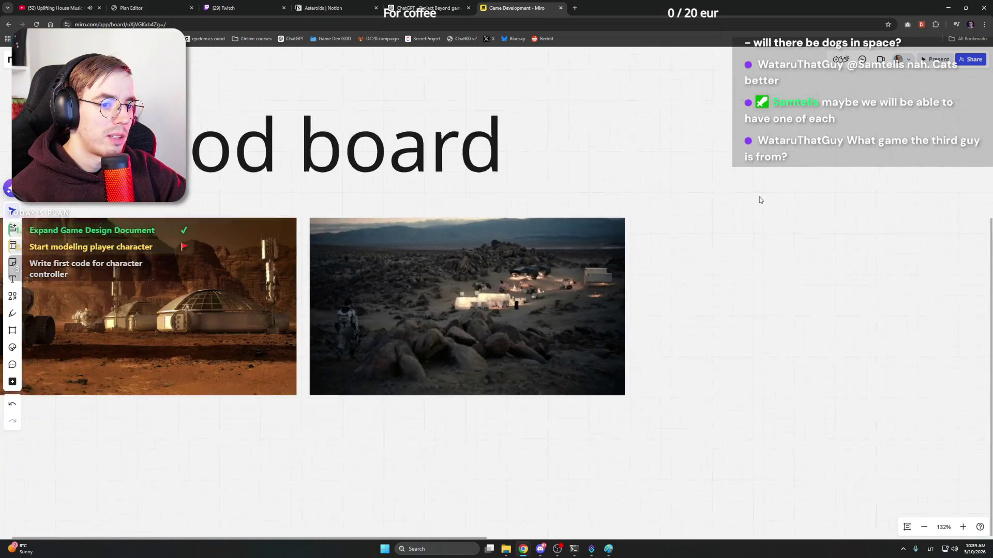
middle_click_drag(760, 199, 512, 232)
scroll(582, 237, "right", 10, "shift")
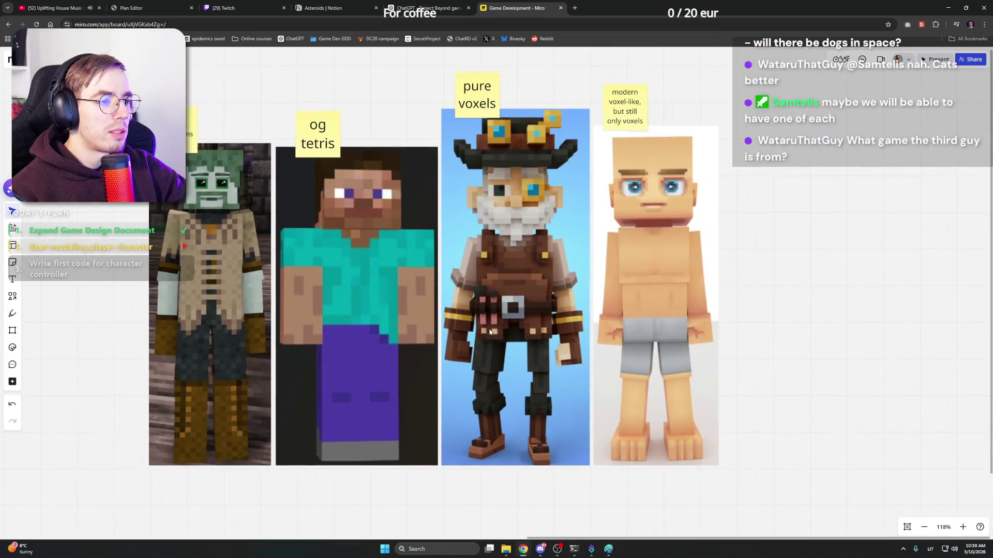
mouse_move(822, 210)
middle_mouse_down()
mouse_move(817, 240)
mouse_move(848, 269)
mouse_move(871, 239)
mouse_move(849, 219)
mouse_move(856, 200)
middle_mouse_up()
scroll(870, 239, "up", 2)
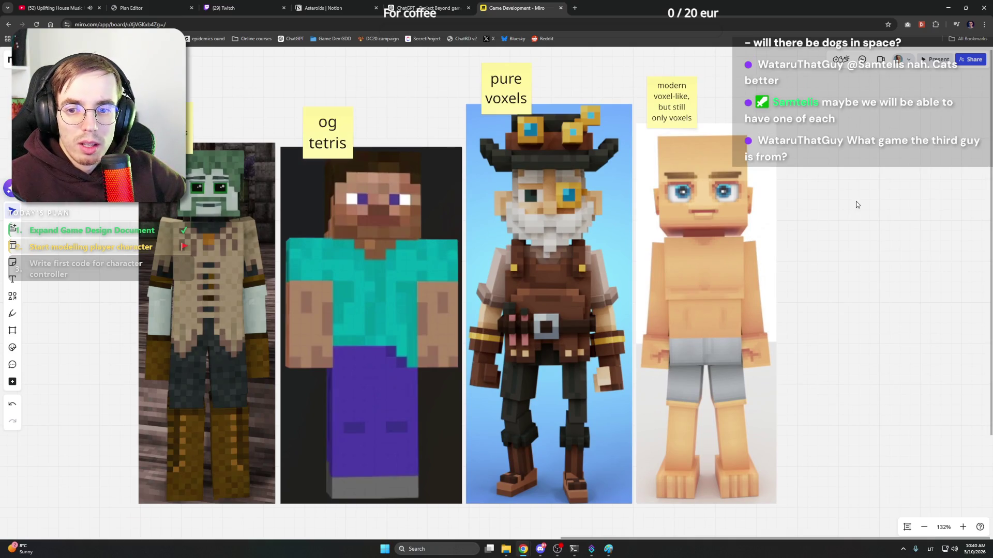
left_click(604, 182)
left_click(839, 194)
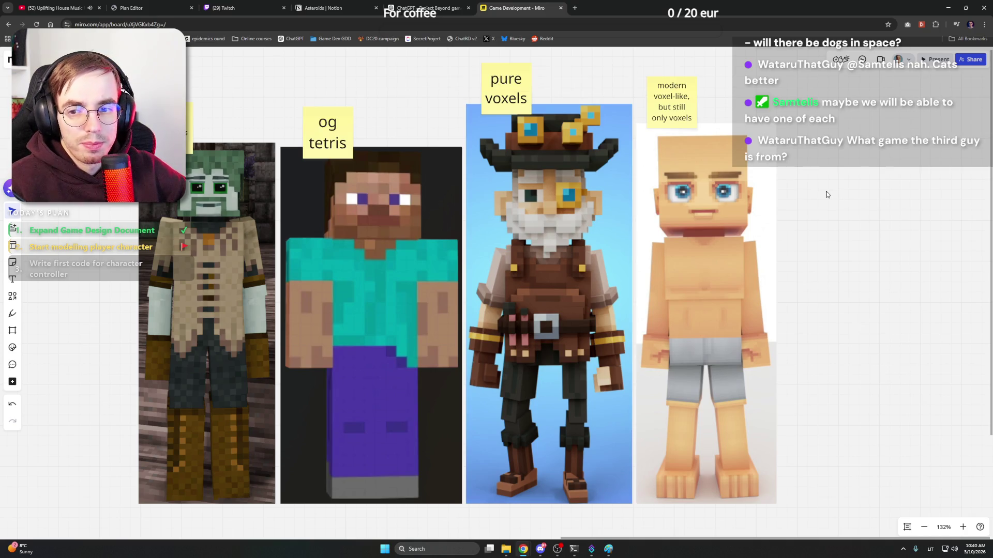
left_click(606, 221)
key("Escape")
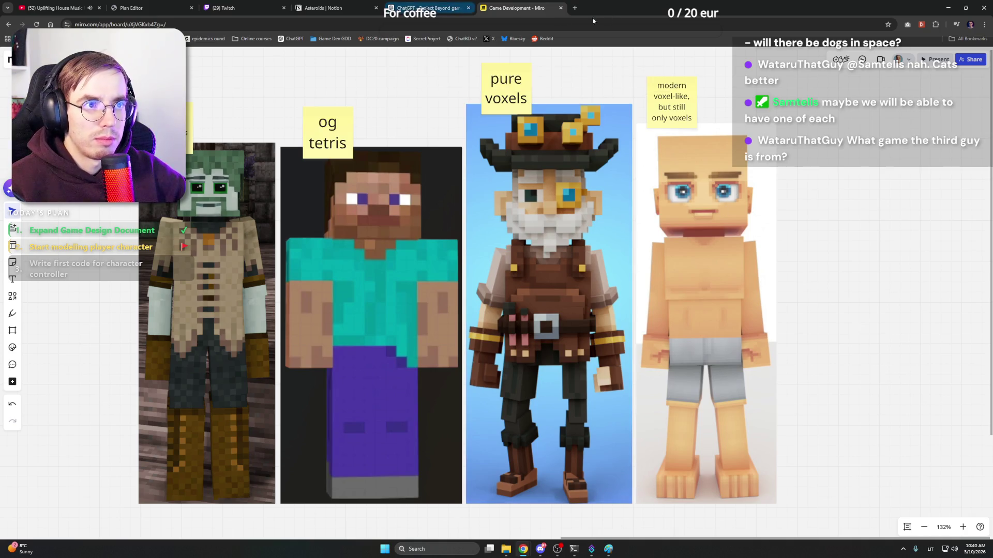
Step: Search 'the sandbox' in a new tab, browse sandbox.game, then close it and return to Miro
left_click(575, 8)
type("the sandbox")
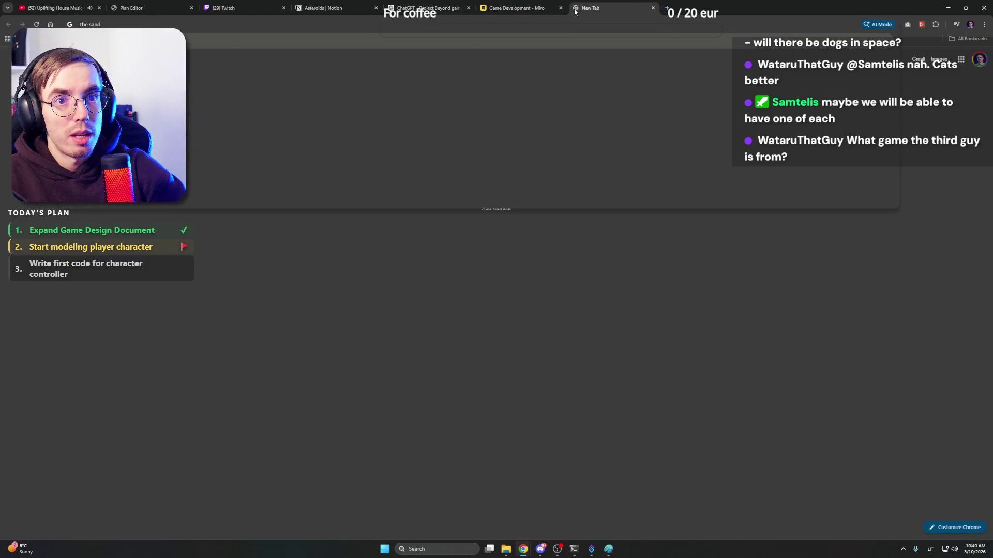
key("Return")
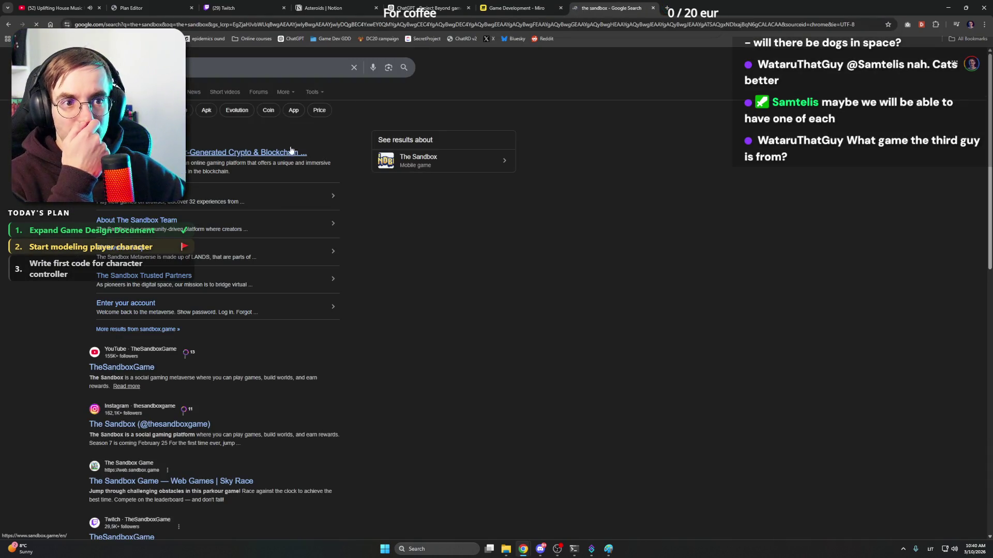
left_click(290, 151)
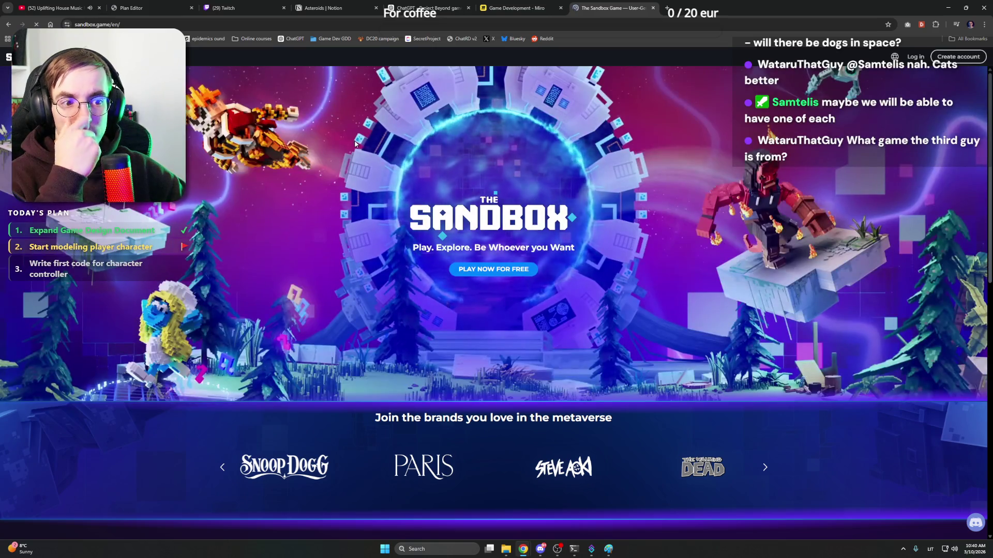
scroll(308, 209, "down", 10)
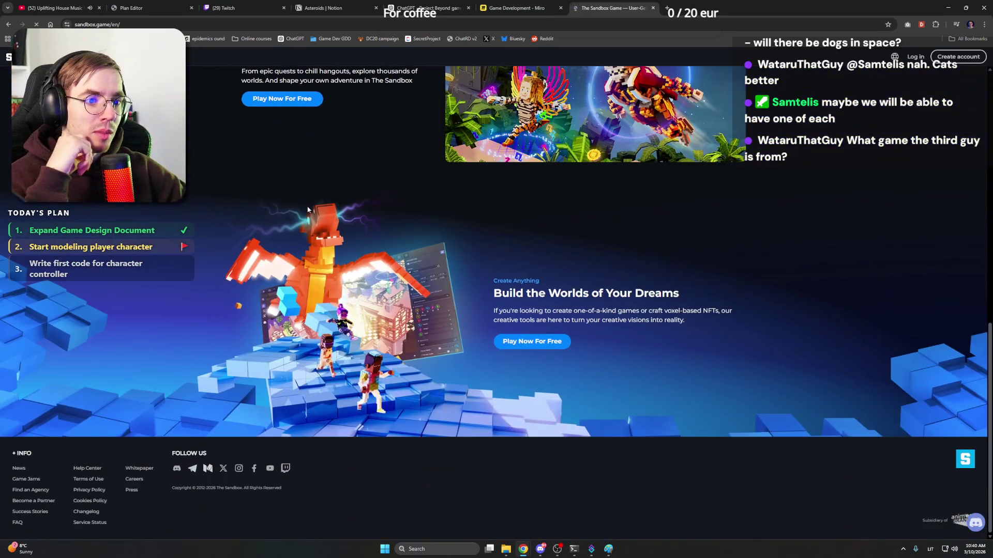
key("ctrl+w")
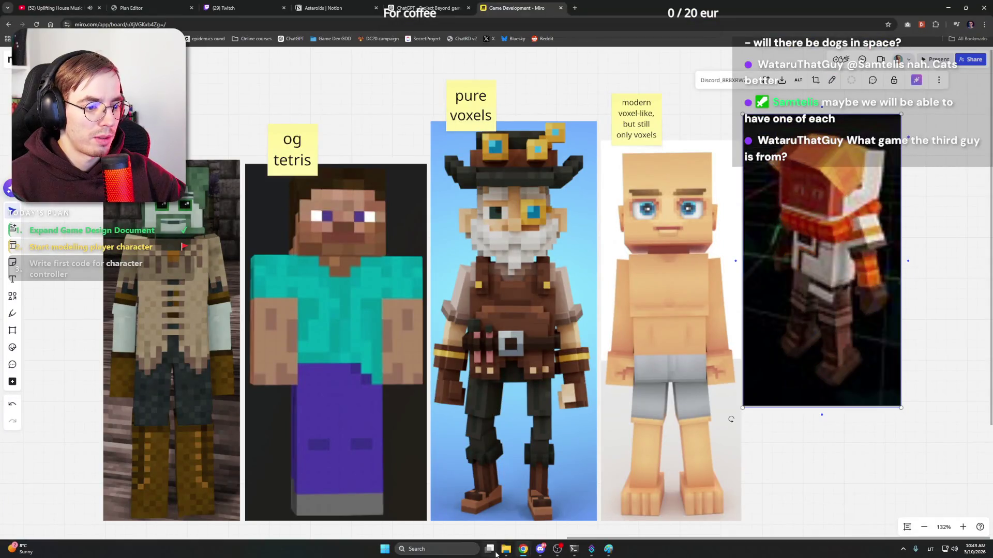
left_click(505, 549)
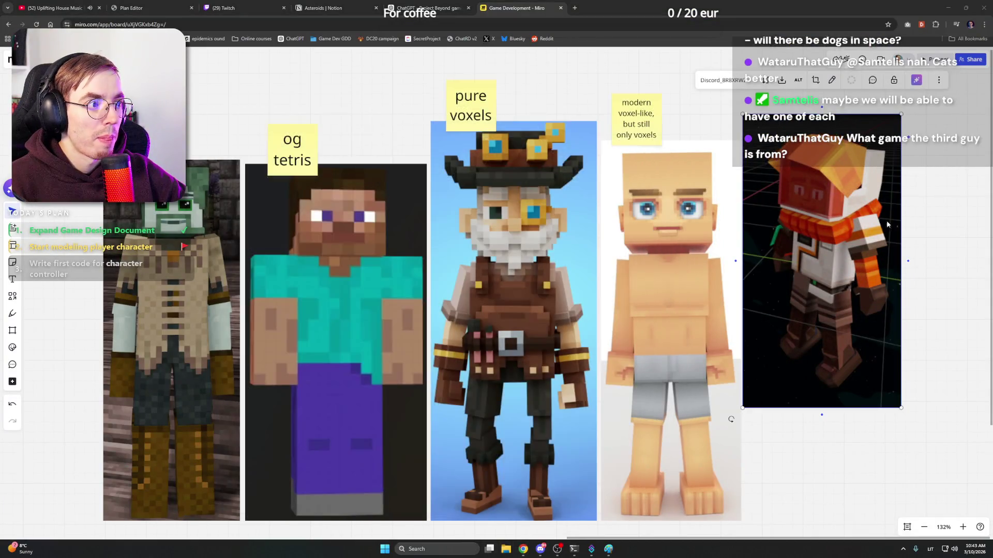
Step: Lower the orange character image into the row and crop off its bottom strip
mouse_move(887, 224)
right_mouse_down()
mouse_move(628, 227)
mouse_move(606, 243)
right_mouse_up()
mouse_move(606, 243)
left_mouse_down()
mouse_move(616, 309)
mouse_move(565, 369)
mouse_move(566, 386)
left_mouse_up()
double_click(563, 451)
left_click_drag(544, 532, 544, 515)
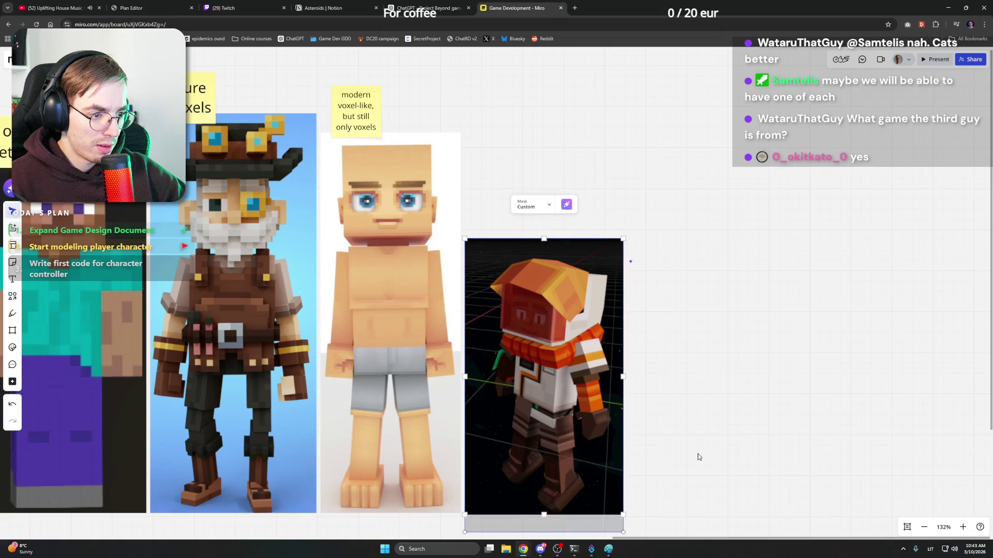
left_click(697, 457)
Step: Enlarge the orange character image to match the other references
mouse_move(623, 239)
left_mouse_down()
mouse_move(703, 166)
mouse_move(728, 123)
left_mouse_up()
scroll(615, 217, "down", 5)
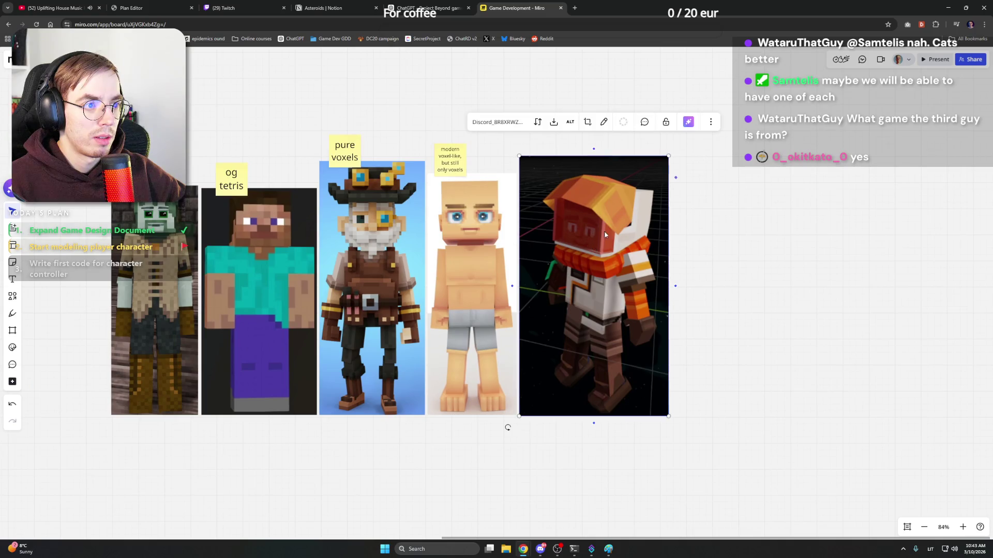
mouse_move(669, 156)
left_mouse_down()
mouse_move(661, 164)
mouse_move(668, 149)
left_mouse_up()
scroll(611, 256, "up", 5)
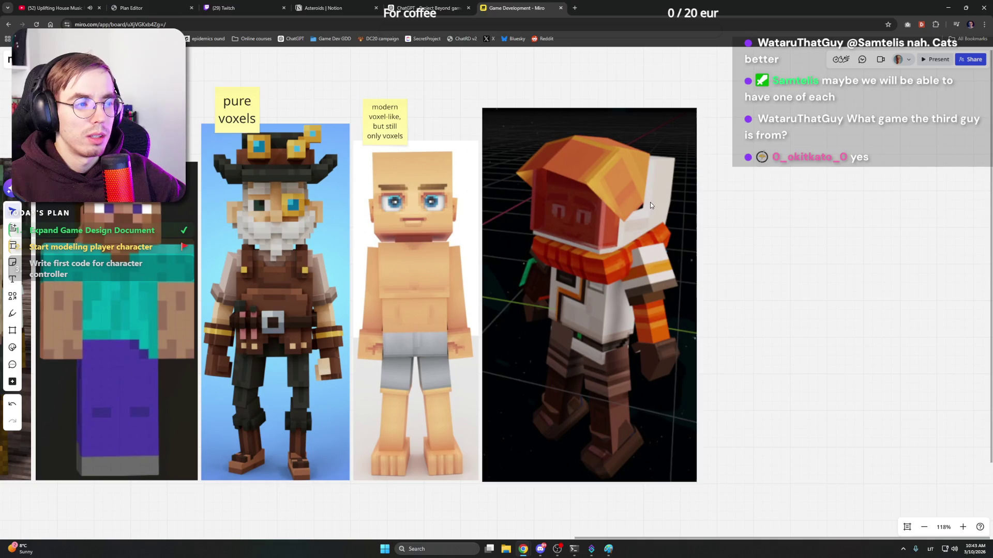
left_click(385, 126)
Step: Duplicate the neighbouring note above the orange image, reading 'Three Cubes Voxel+custom geometry'
left_click_drag(385, 126, 530, 110, "alt")
double_click(529, 110)
type("Thee")
key("BackSpace")
key("BackSpace")
type("ree Cubes custom")
key("BackSpace")
key("BackSpace")
key("BackSpace")
type("Voxel+custom geometry")
key("Return")
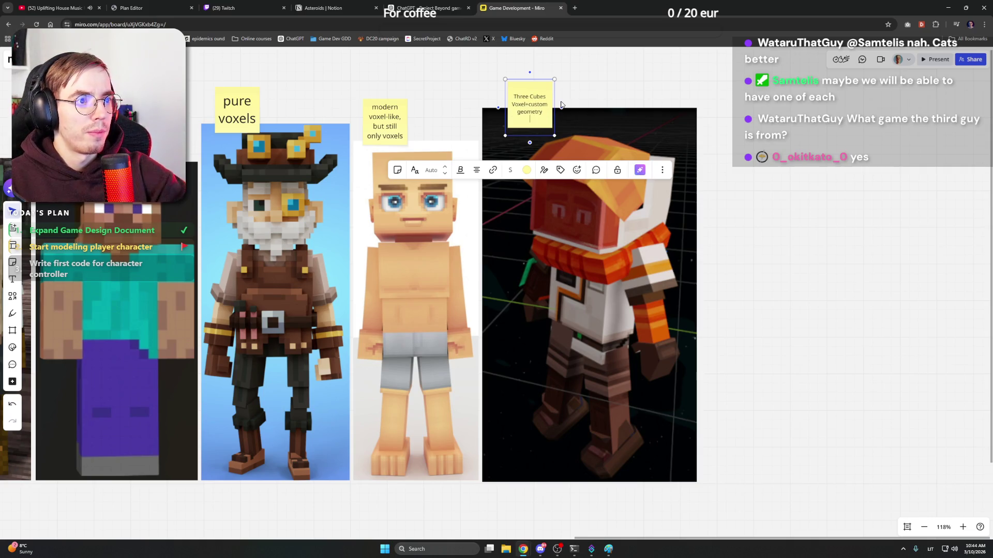
key("Escape")
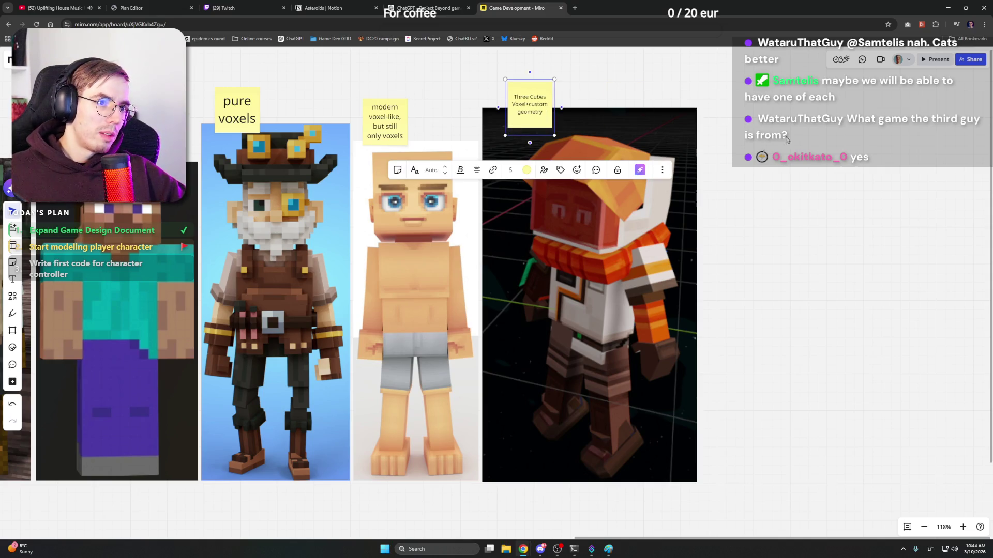
left_click(787, 140)
Step: Check the orange and bald images' alignment in the finished row
scroll(669, 107, "down", 2, "ctrl")
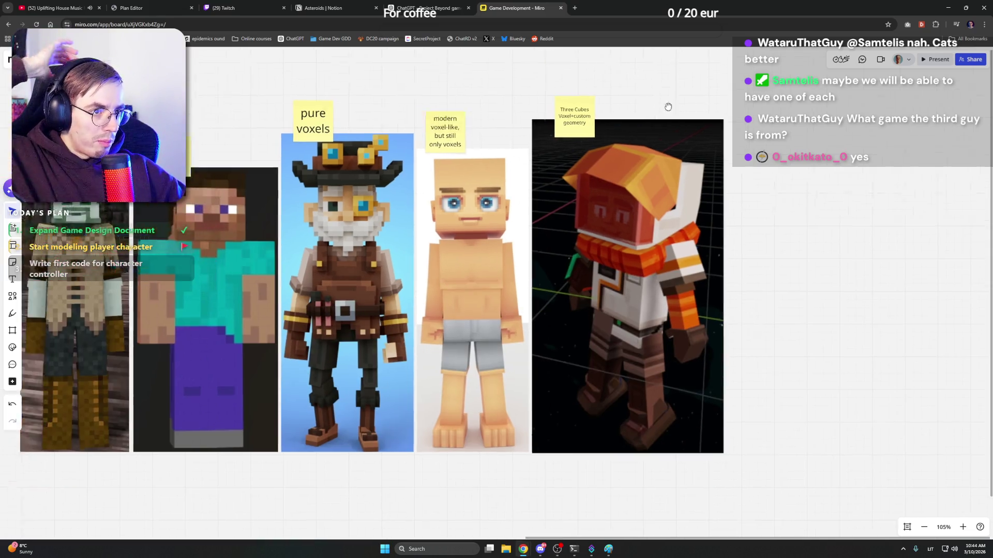
scroll(668, 106, "up", 2)
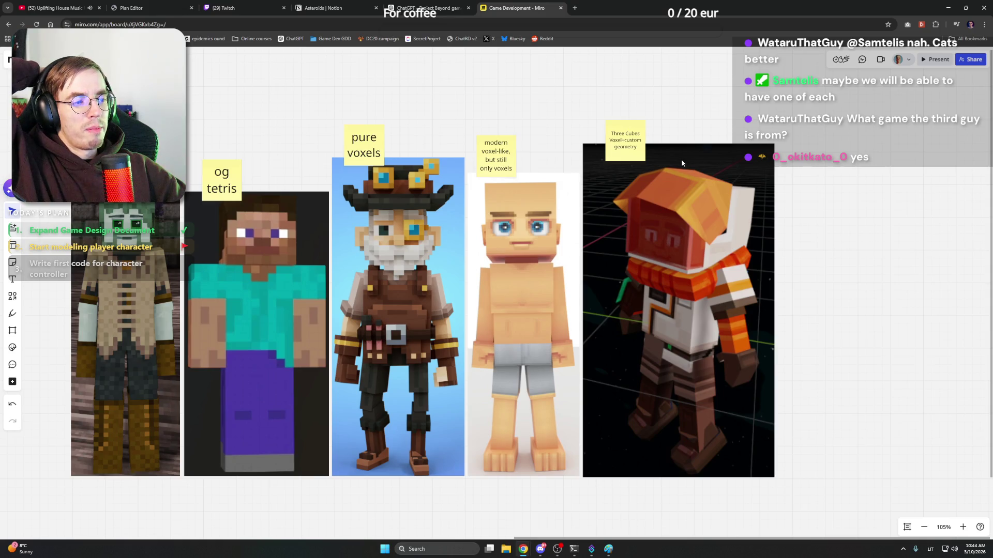
left_click(681, 160)
left_click(850, 208)
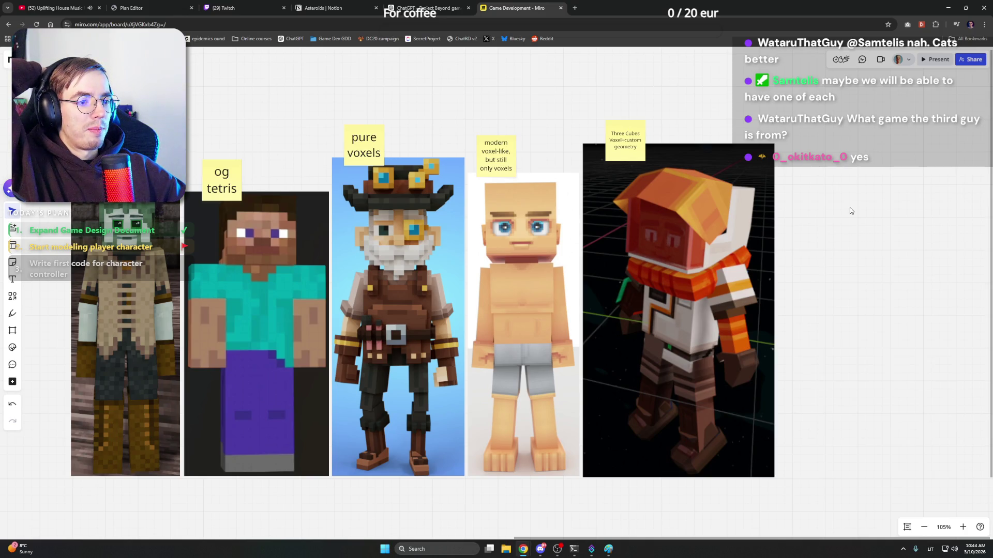
left_click(520, 301)
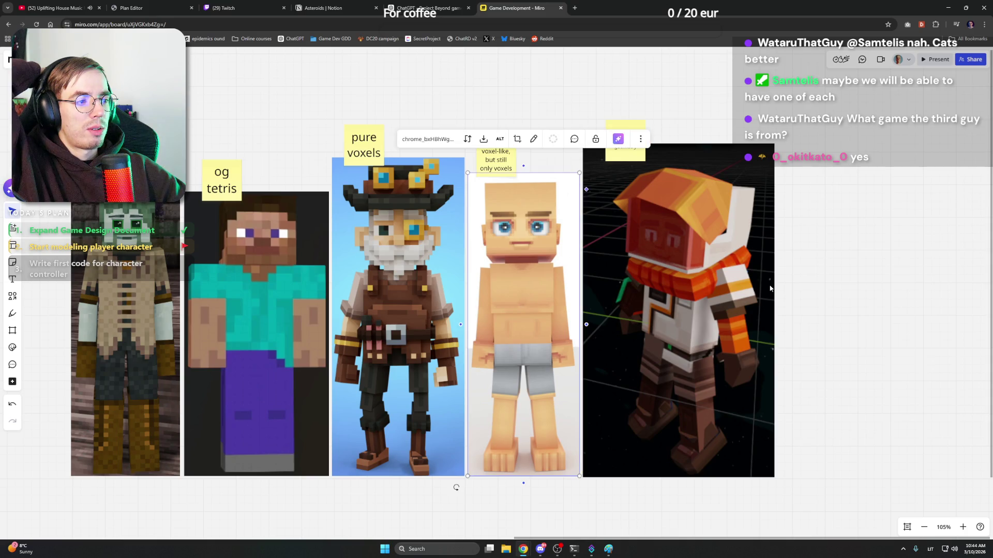
left_click(785, 293)
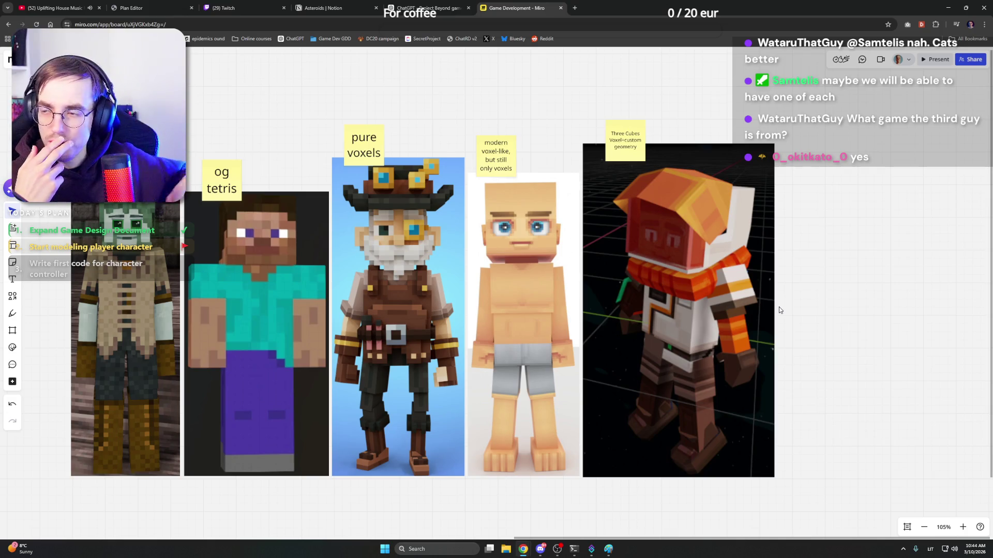
left_click_drag(780, 310, 862, 307)
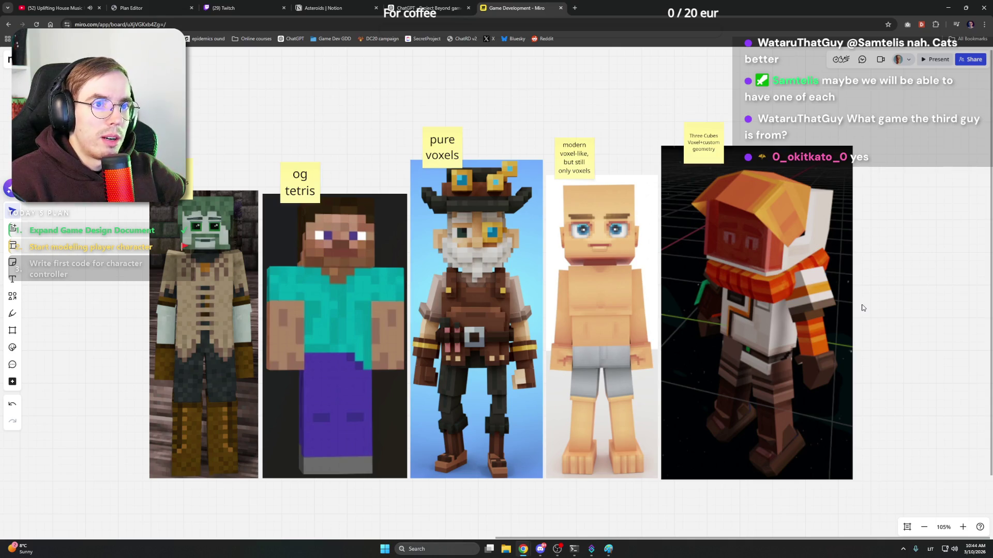
mouse_move(862, 308)
right_mouse_down()
mouse_move(848, 305)
mouse_move(861, 302)
right_mouse_up()
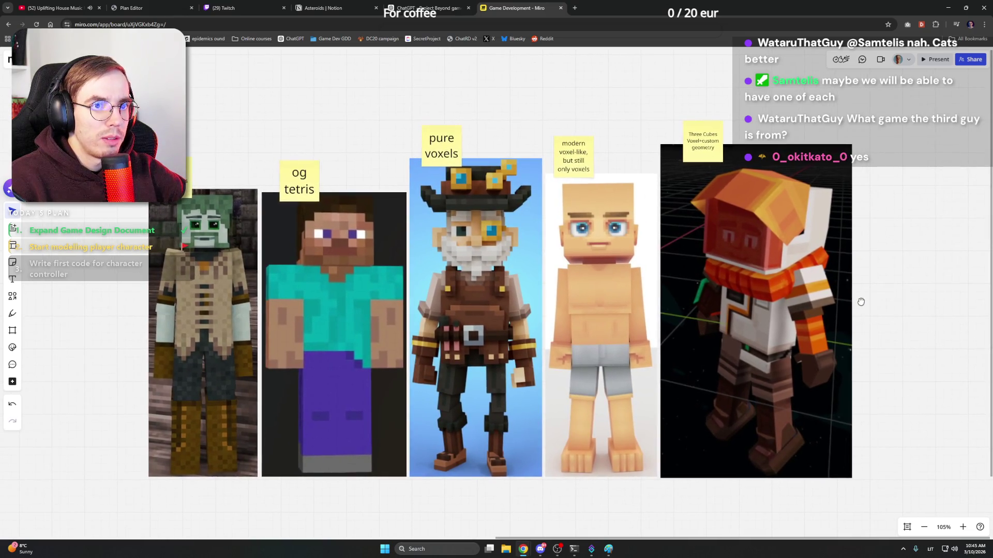
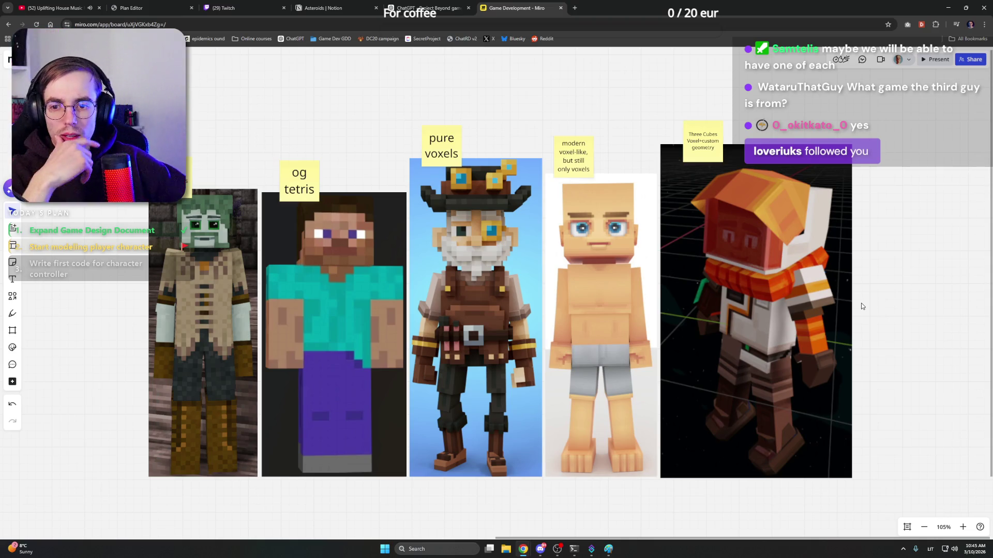
Step: Pan and zoom the Miro board to study the voxel character reference images
mouse_move(861, 303)
right_mouse_down()
mouse_move(851, 261)
mouse_move(773, 265)
mouse_move(831, 268)
right_mouse_up()
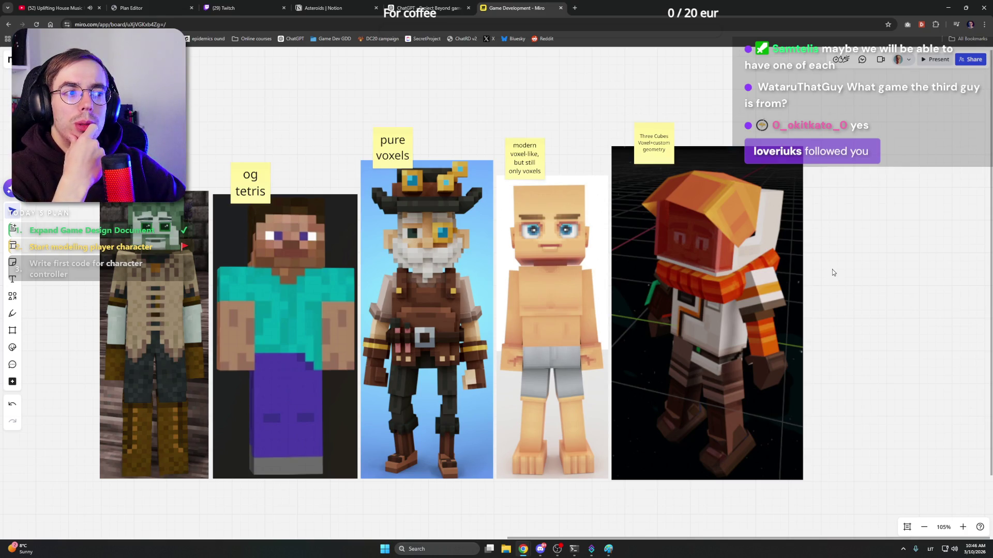
left_click(770, 281)
scroll(766, 289, "up", 5)
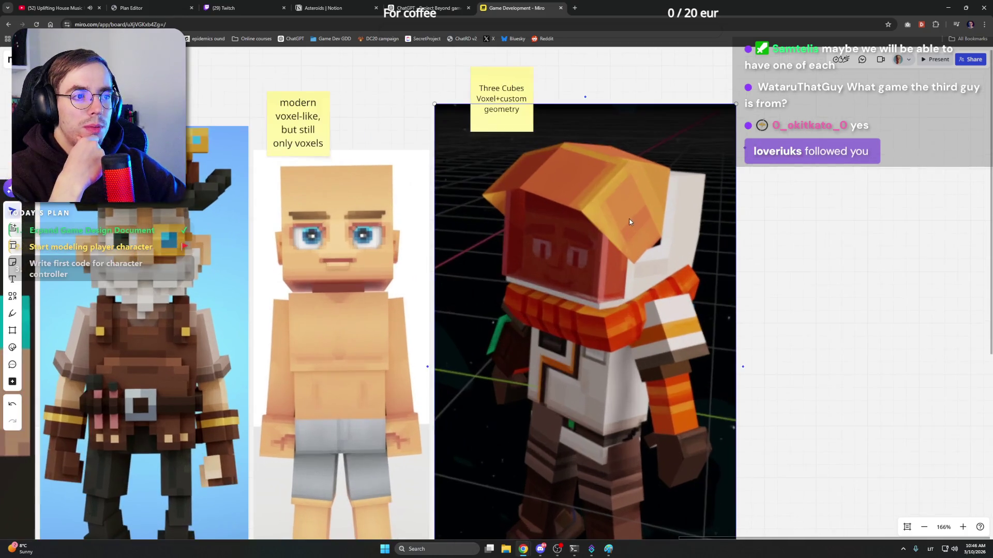
scroll(630, 222, "up", 5)
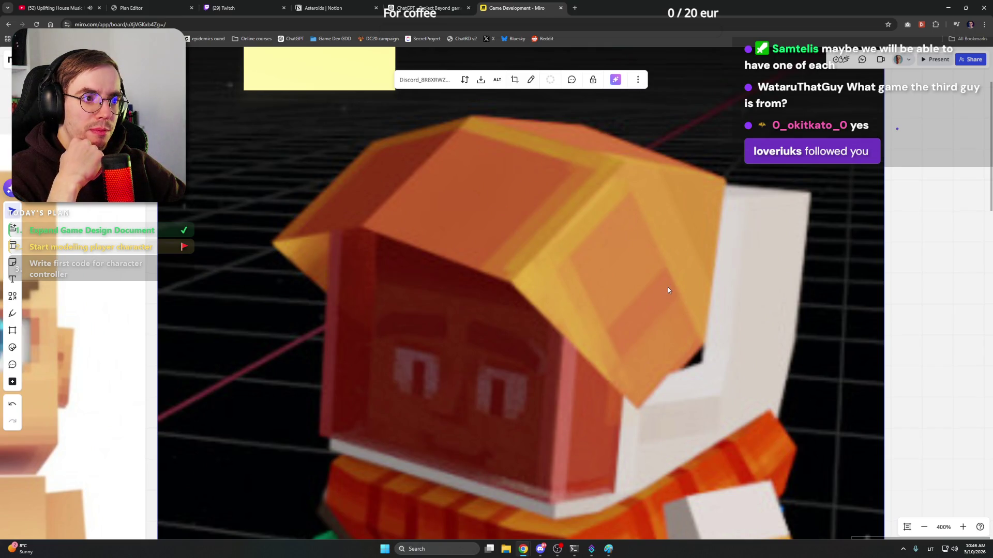
scroll(828, 323, "down", 10)
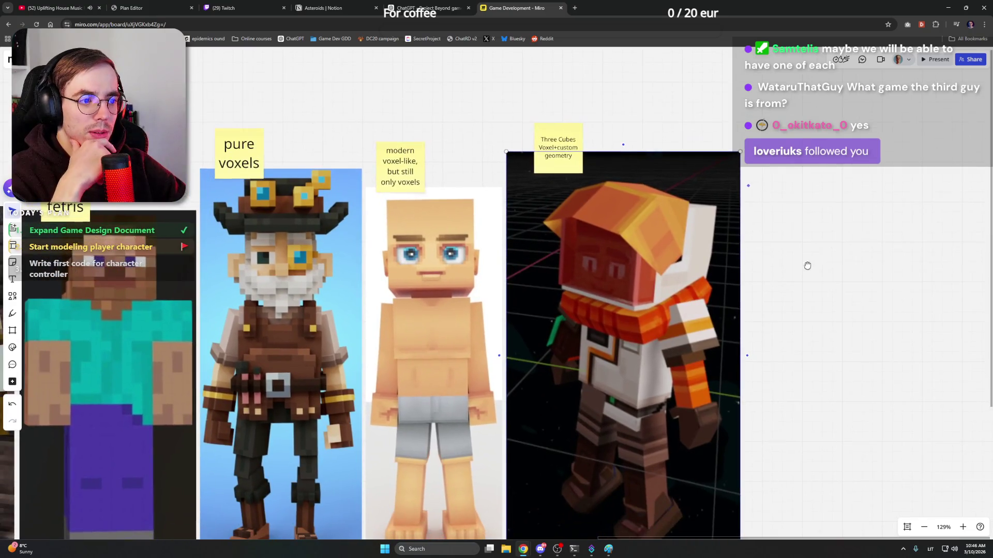
left_click(792, 293)
scroll(793, 293, "down", 2)
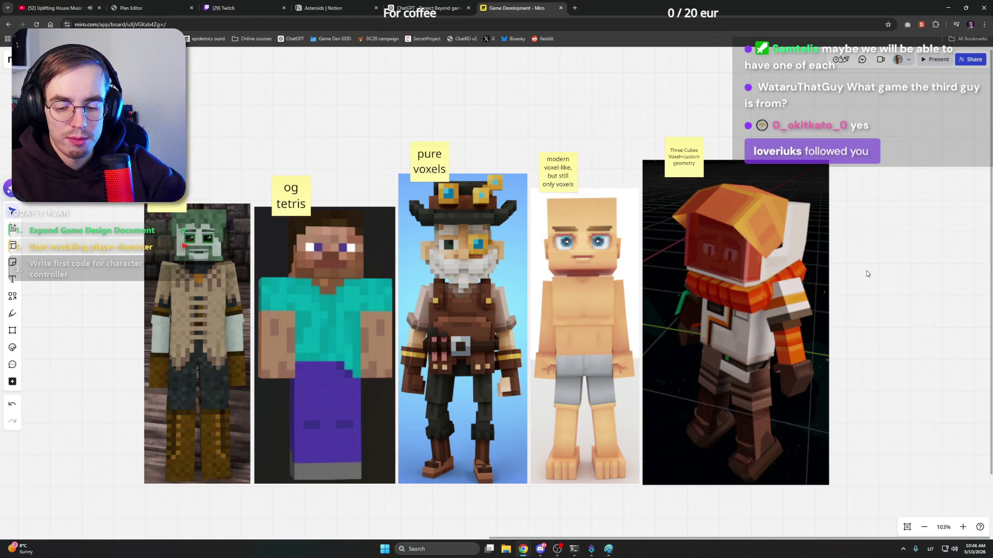
Step: Launch Blockbench from the system search
key("super")
type("blockbench")
key("Return")
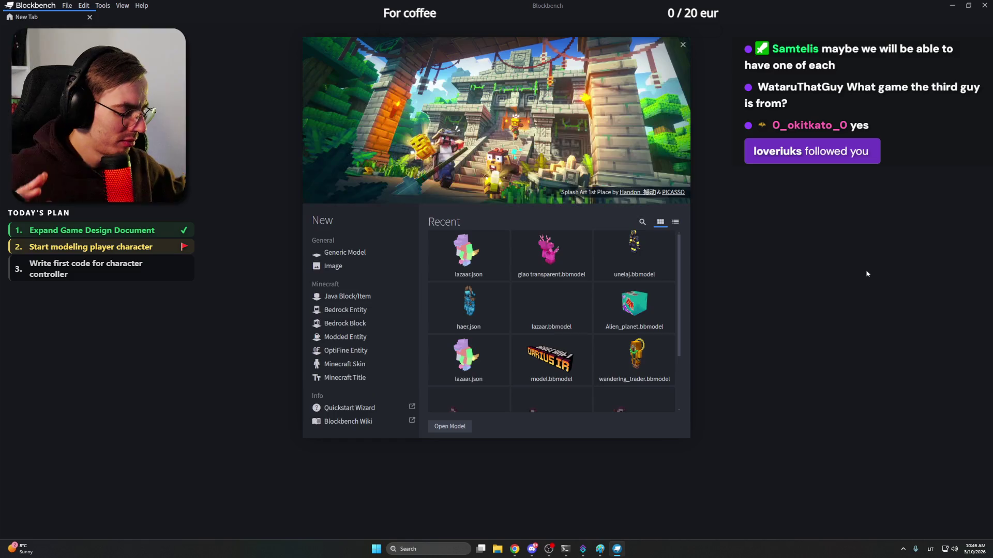
Step: Create a new Generic Model project from the Blockbench start screen
scroll(612, 265, "down", 2)
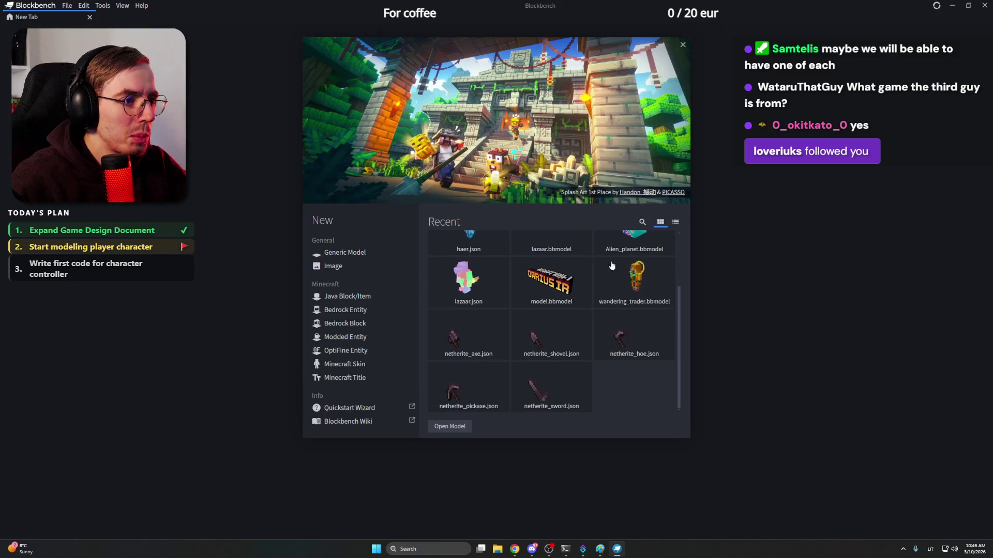
scroll(650, 389, "up", 2)
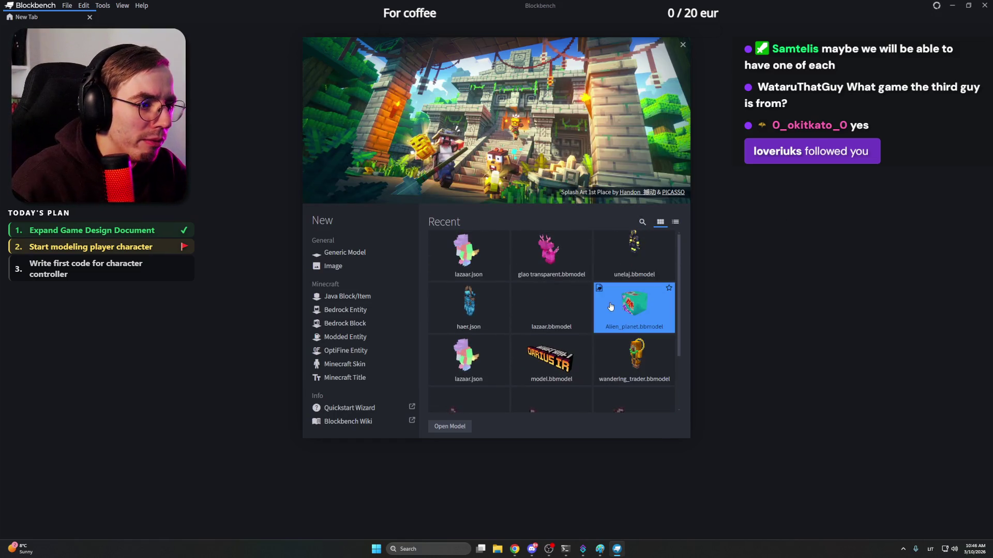
scroll(594, 306, "down", 2)
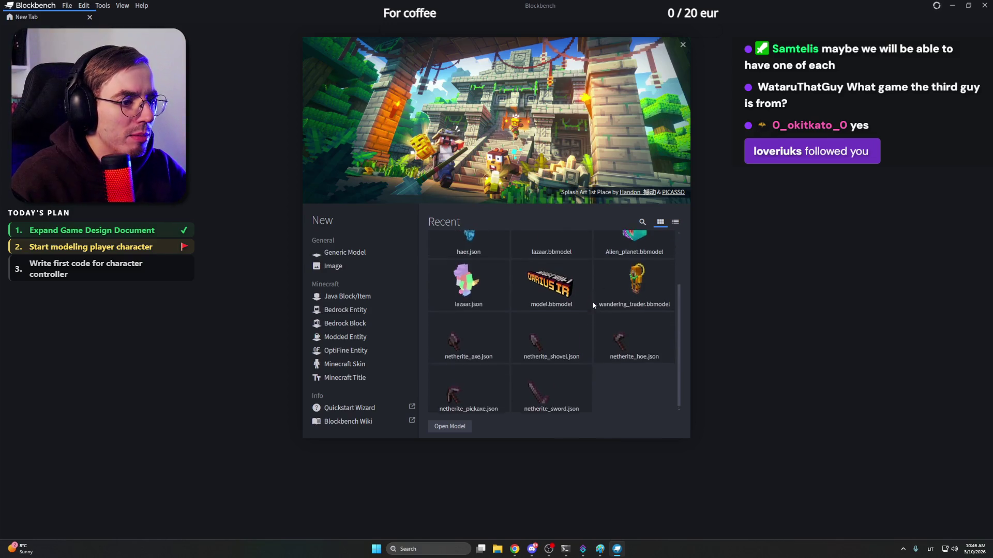
scroll(594, 306, "up", 2)
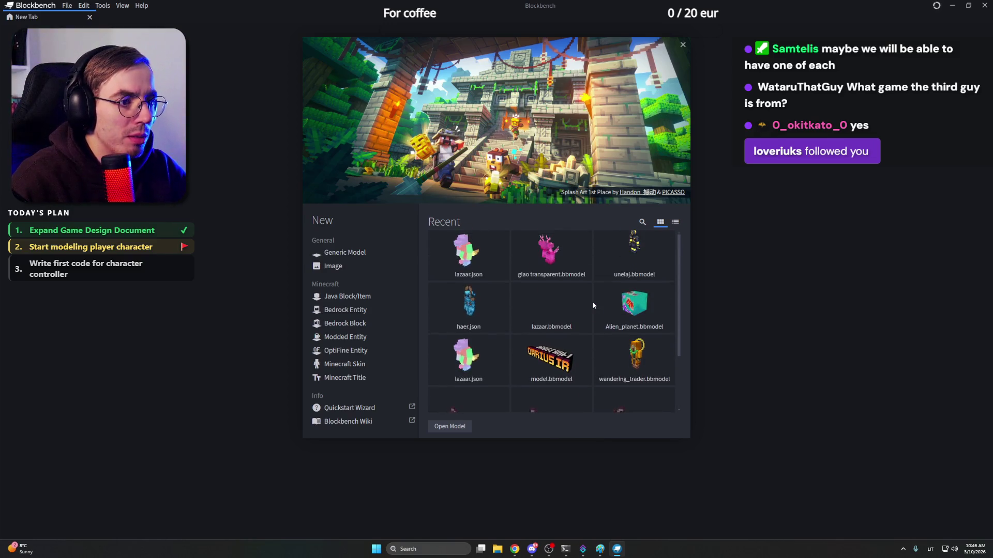
left_click(349, 254)
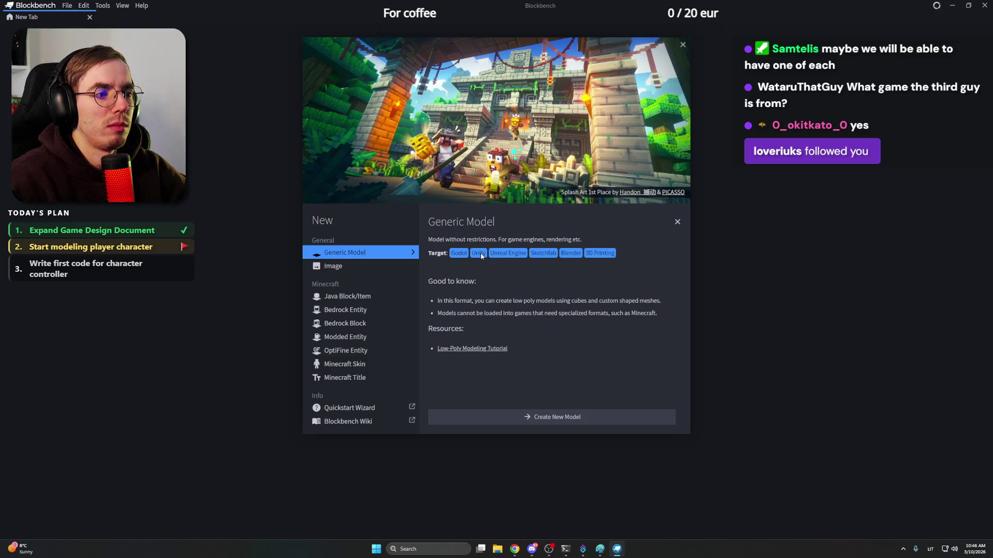
left_click(561, 421)
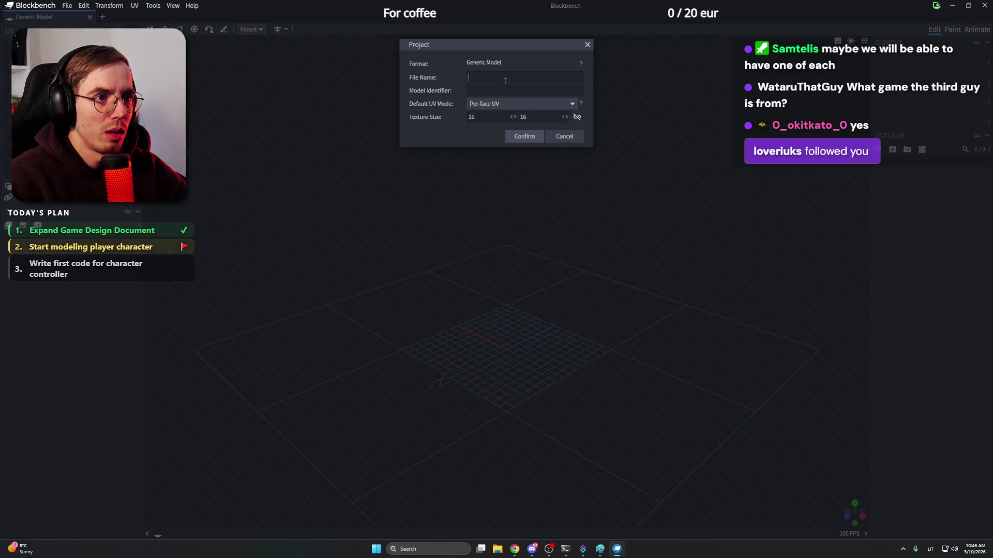
Step: Name the project ProjectBeyondPlayer, keep Per-face UV, set texture size 32 x 32, and confirm
type("ProjectBeyond")
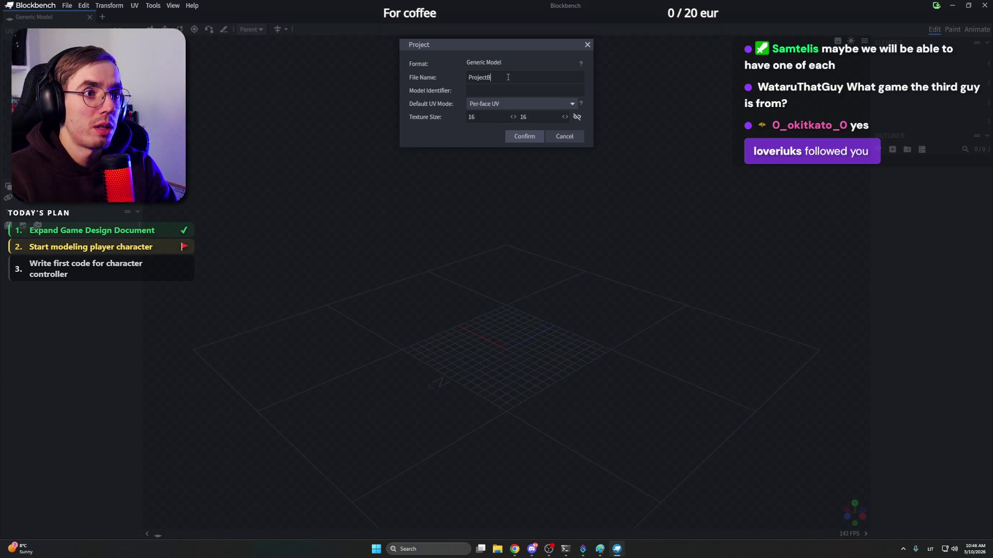
type("Player")
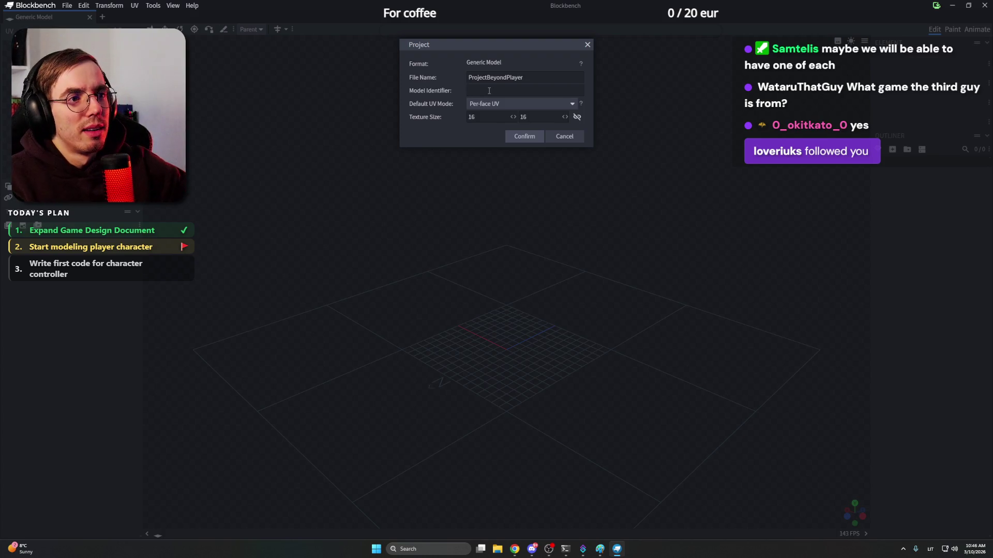
left_click(504, 105)
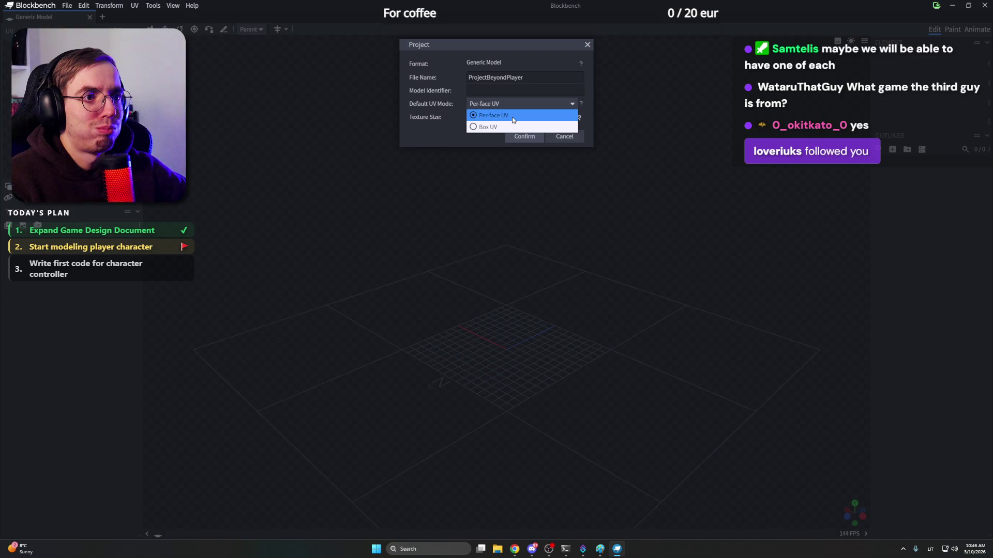
left_click(514, 115)
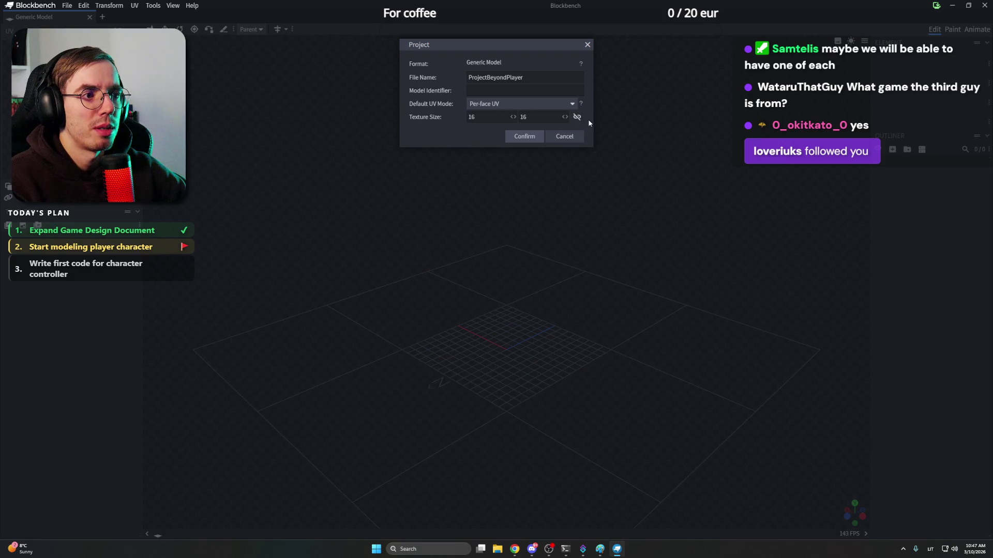
double_click(472, 117)
type("32")
double_click(522, 116)
type("32")
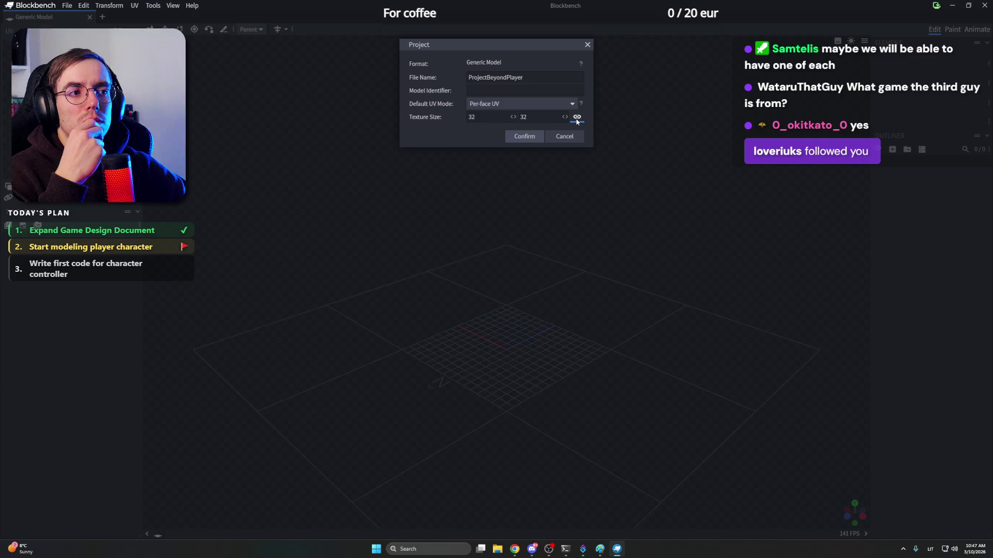
left_click(532, 137)
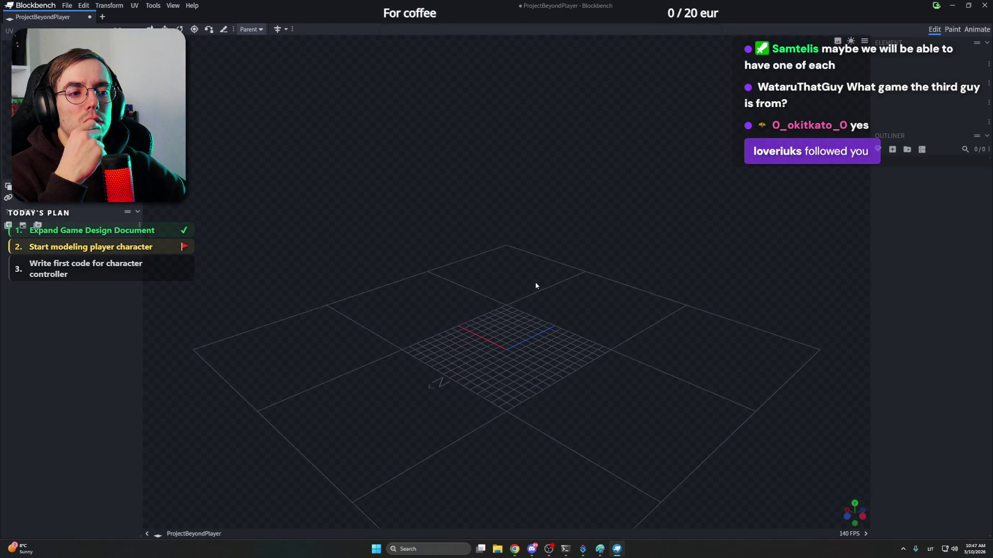
Step: Add a cube, raise it to Y 20, and rename it Torso
mouse_move(518, 289)
left_mouse_down()
mouse_move(487, 284)
mouse_move(495, 246)
mouse_move(552, 275)
mouse_move(638, 279)
mouse_move(574, 290)
left_mouse_up()
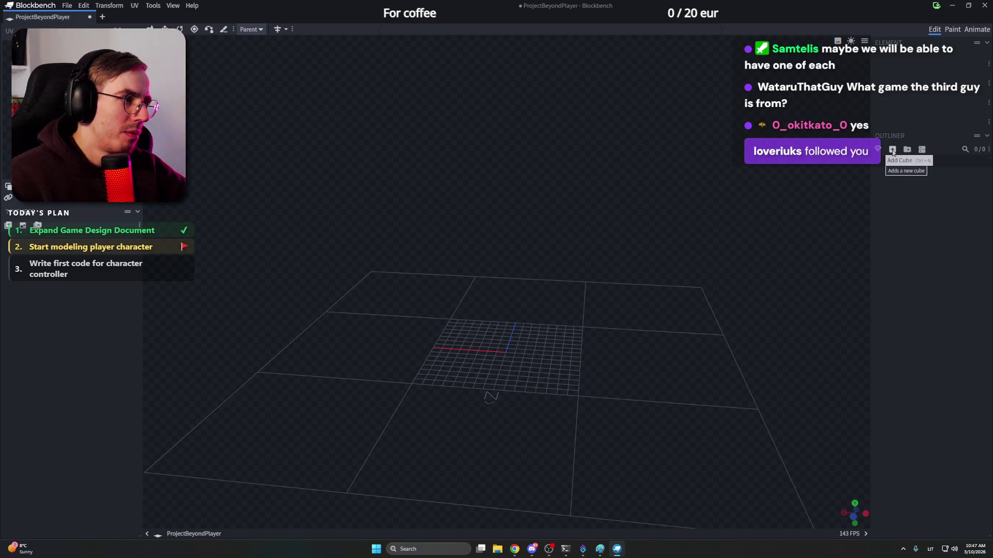
left_click(892, 150)
mouse_move(511, 317)
left_mouse_down()
mouse_move(519, 190)
mouse_move(508, 123)
left_mouse_up()
double_click(894, 160)
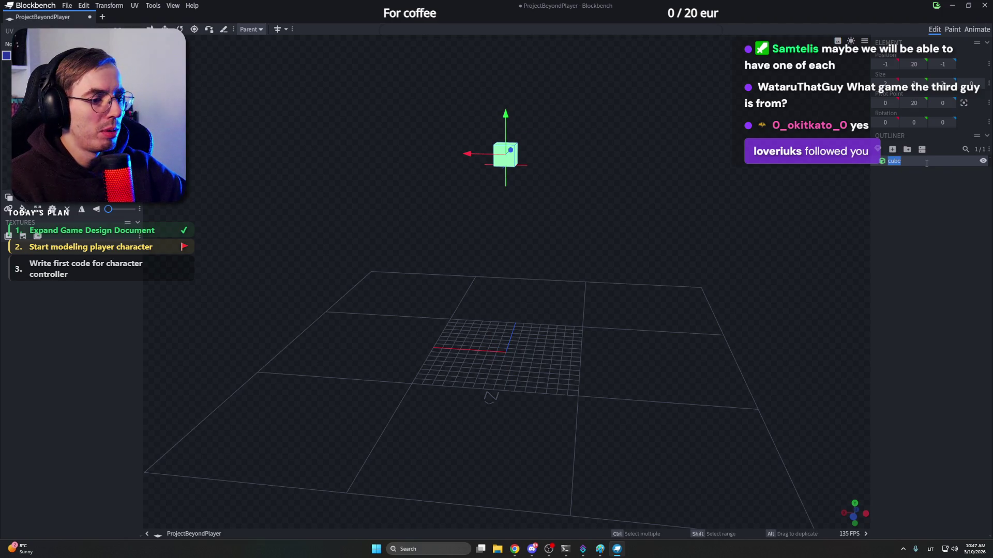
type("Torso")
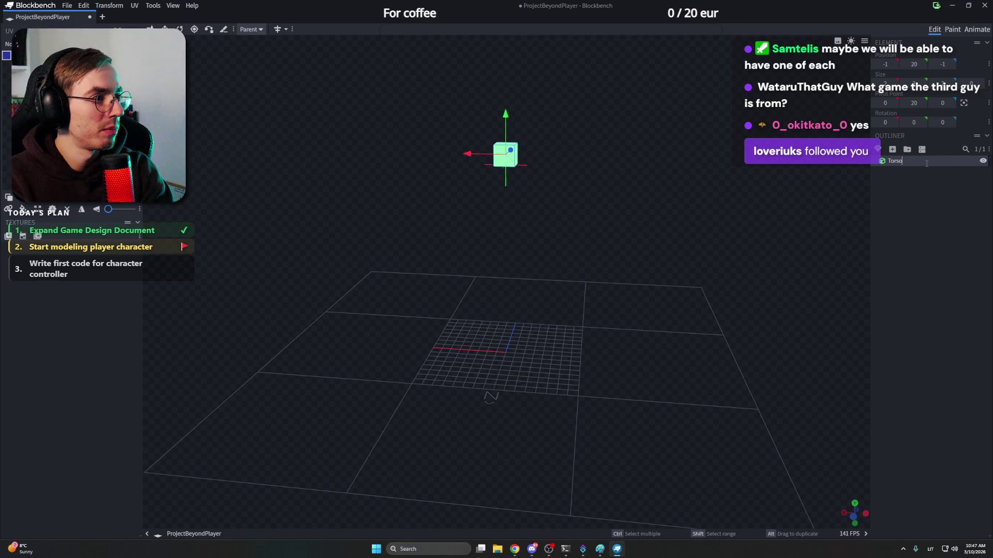
key("Return")
Step: Stretch the Torso cube along X to full body size and shift it along X and Z
mouse_move(587, 157)
left_mouse_down()
mouse_move(563, 187)
mouse_move(507, 220)
mouse_move(419, 180)
mouse_move(583, 177)
mouse_move(574, 218)
mouse_move(552, 246)
mouse_move(563, 257)
mouse_move(437, 161)
left_mouse_up()
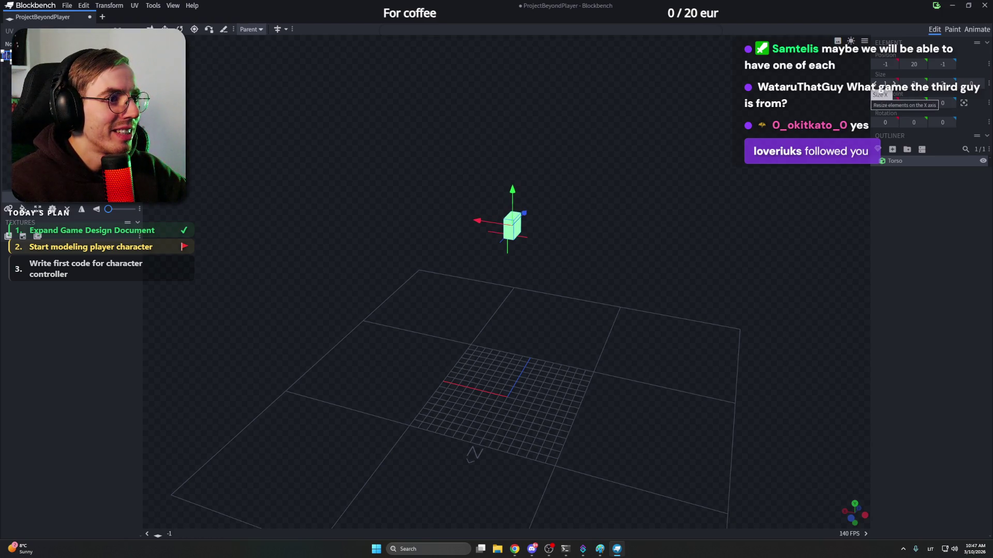
left_click_drag(885, 84, 920, 83)
left_click_drag(522, 289, 590, 313)
left_click_drag(464, 222, 493, 221)
mouse_move(574, 258)
left_mouse_down()
mouse_move(600, 280)
mouse_move(606, 325)
mouse_move(602, 316)
left_mouse_up()
left_click_drag(488, 274, 517, 275)
mouse_move(614, 288)
left_mouse_down()
mouse_move(608, 174)
mouse_move(609, 196)
mouse_move(464, 255)
mouse_move(625, 206)
left_mouse_up()
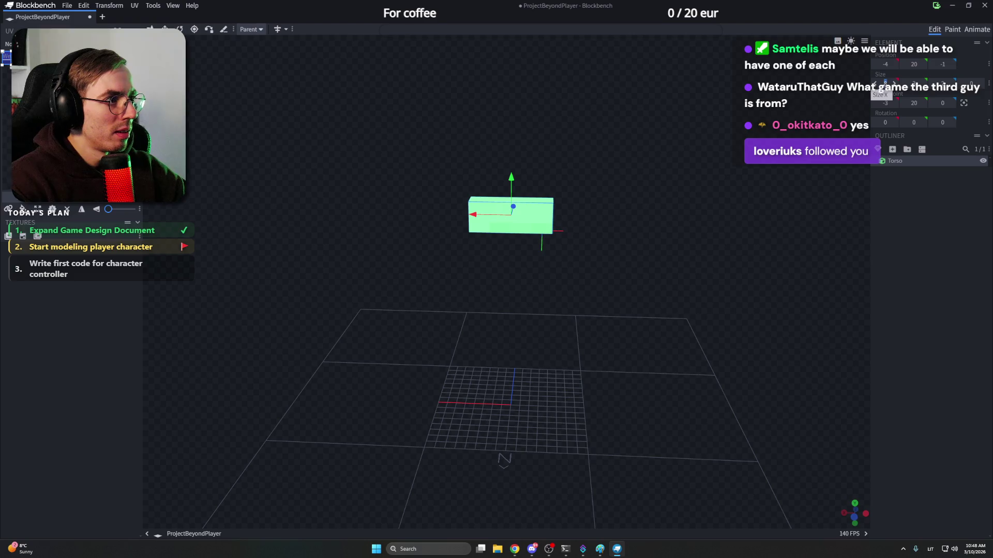
left_click_drag(885, 83, 946, 85)
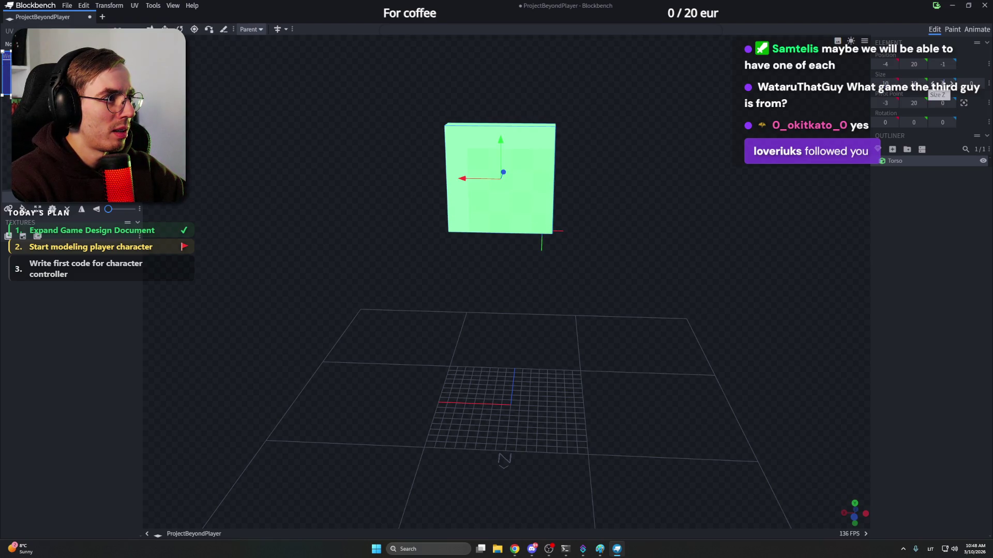
left_click_drag(553, 233, 512, 216)
mouse_move(574, 176)
left_mouse_down()
mouse_move(543, 177)
mouse_move(559, 178)
mouse_move(661, 277)
mouse_move(605, 243)
left_mouse_up()
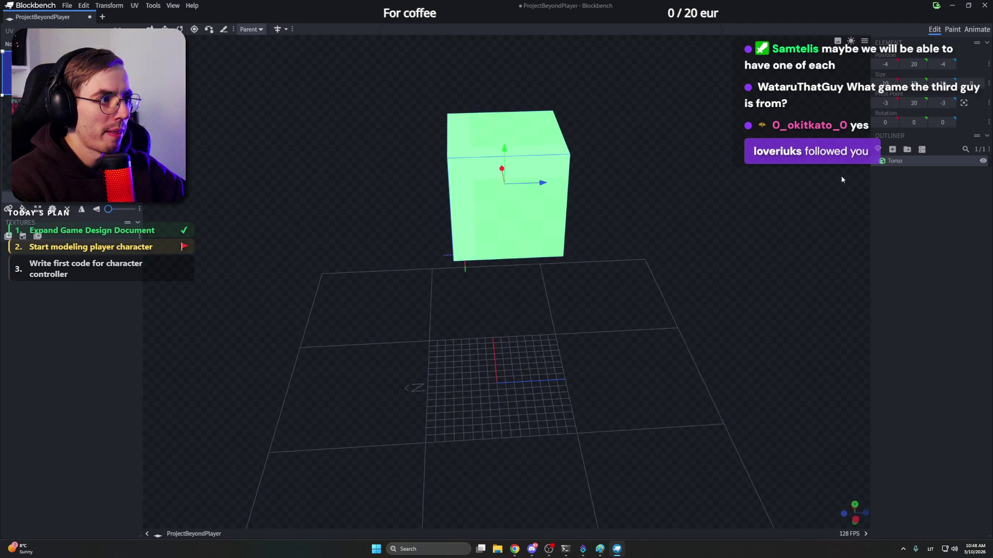
Step: Thin the torso front to back, nudge it along Z and down, then add a second cube
left_click_drag(942, 83, 923, 83)
left_click_drag(521, 183, 536, 184)
mouse_move(579, 231)
left_mouse_down()
mouse_move(578, 319)
mouse_move(581, 299)
mouse_move(547, 264)
left_mouse_up()
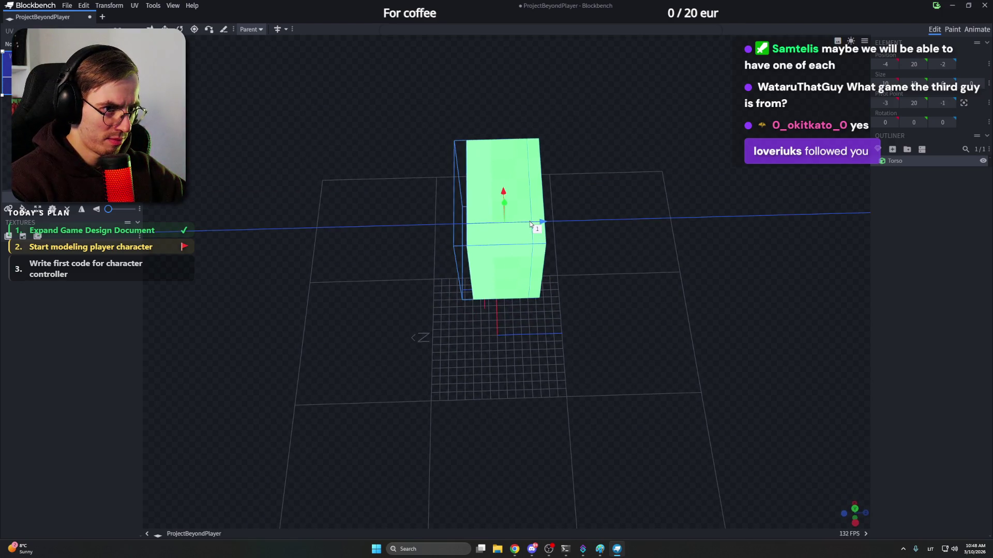
mouse_move(525, 223)
left_mouse_down()
mouse_move(561, 255)
mouse_move(561, 195)
mouse_move(552, 230)
mouse_move(709, 200)
mouse_move(743, 212)
left_mouse_up()
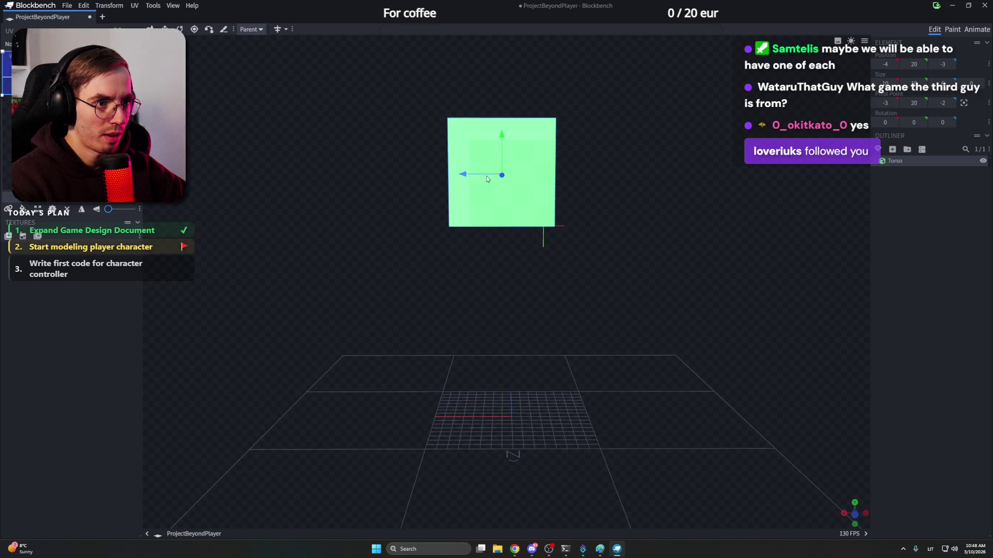
mouse_move(506, 152)
left_mouse_down()
mouse_move(508, 184)
mouse_move(513, 151)
left_mouse_up()
left_click(908, 181)
left_click(905, 161)
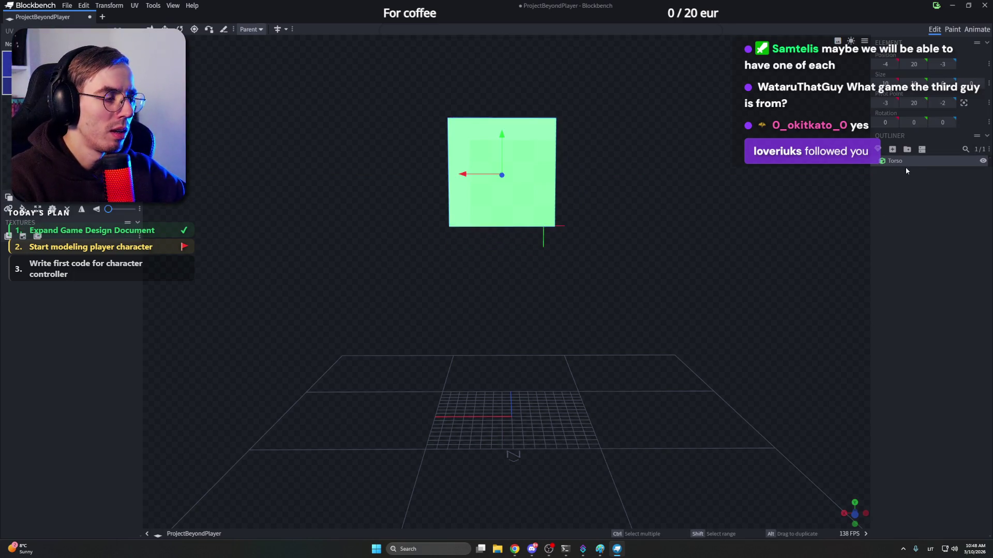
left_click(892, 150)
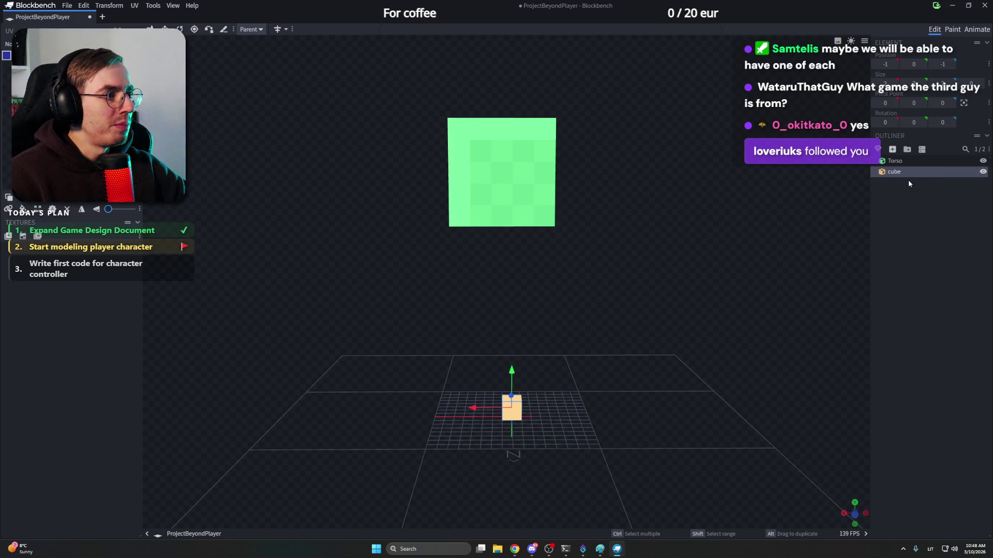
Step: Rename the new cube Pelvis and move the Torso cube out to the root level
double_click(894, 174)
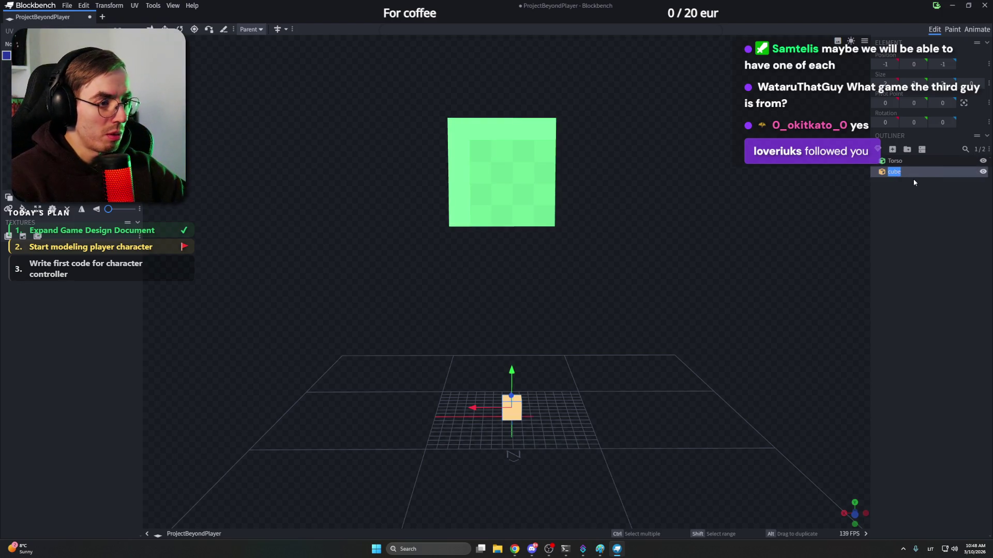
type("Pelvis")
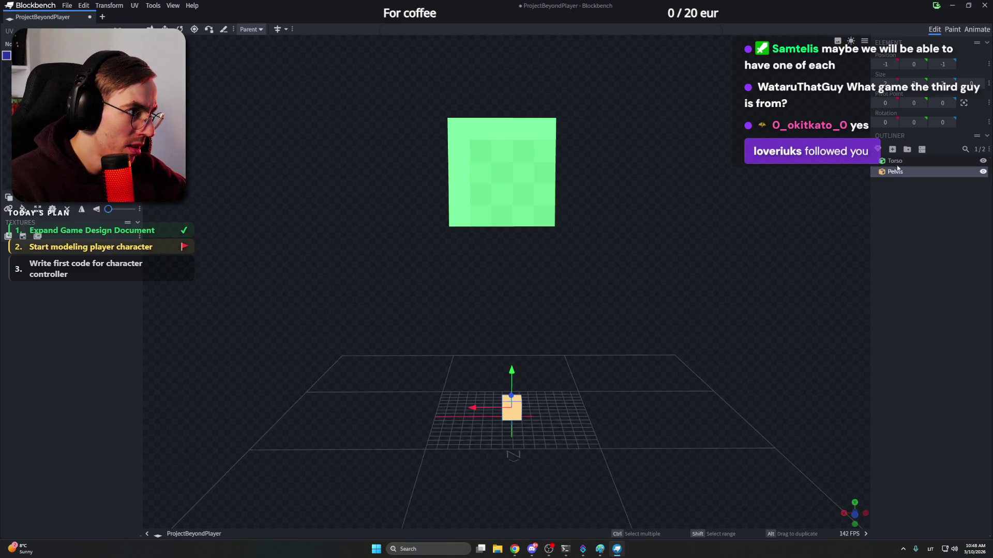
mouse_move(905, 172)
left_mouse_down()
mouse_move(896, 164)
mouse_move(897, 182)
left_mouse_up()
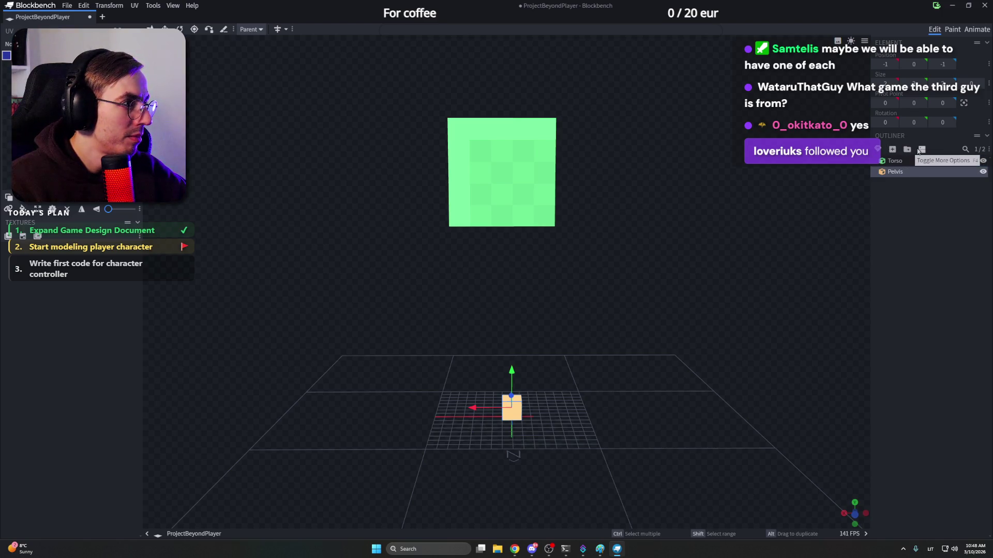
right_click(895, 173)
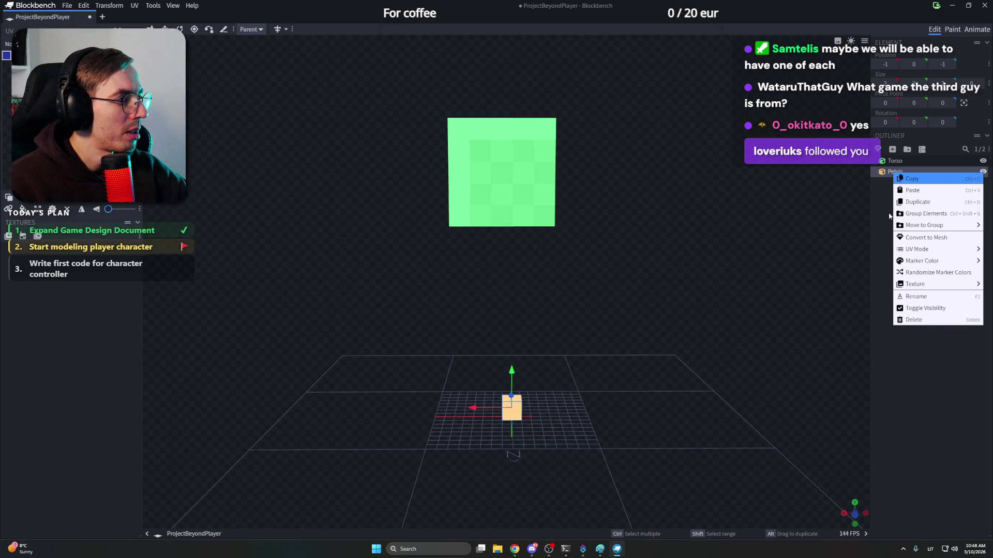
mouse_move(919, 228)
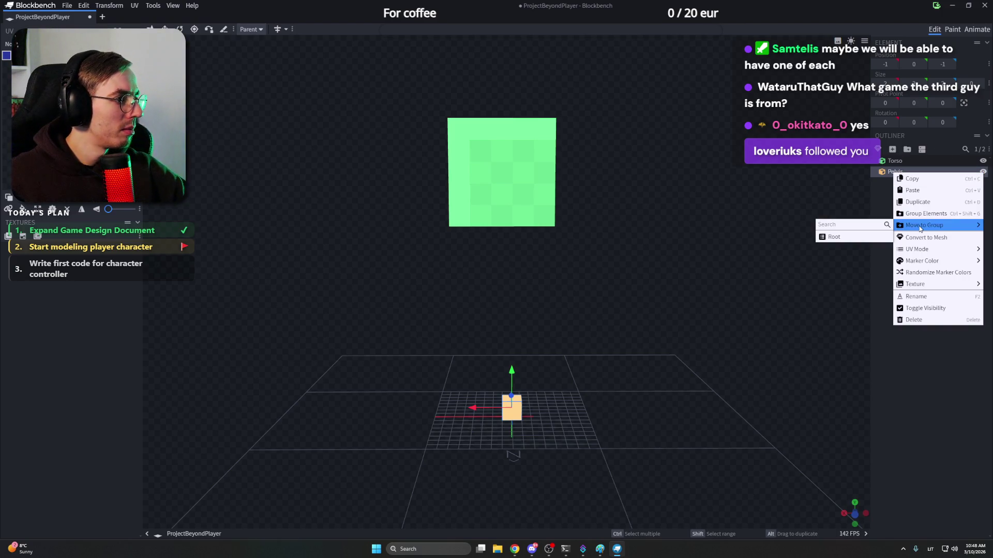
left_click(858, 237)
left_click(895, 161)
right_click(899, 162)
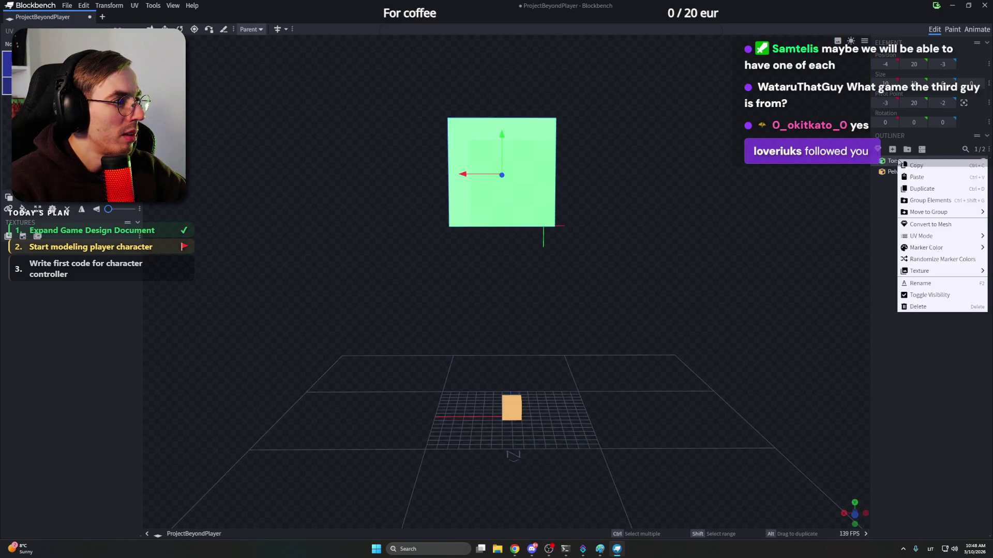
mouse_move(947, 220)
left_click(840, 223)
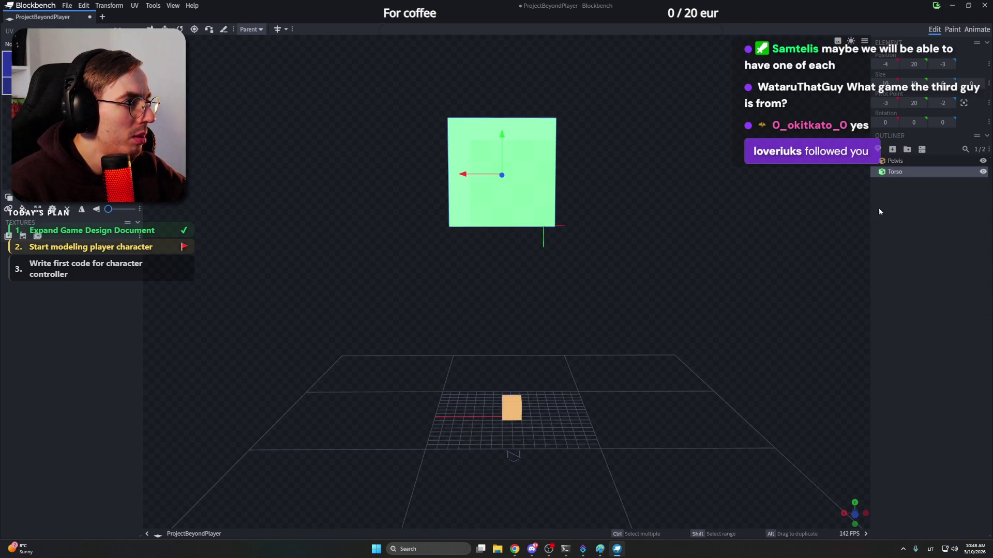
left_click(901, 164)
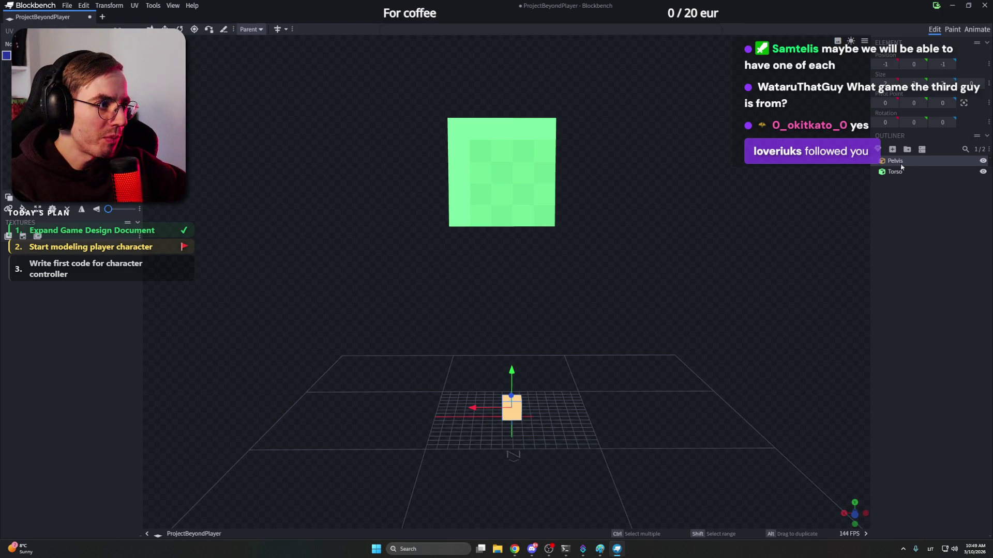
Step: Add a group, name it Torso, and place the Torso cube inside it
left_click(910, 154)
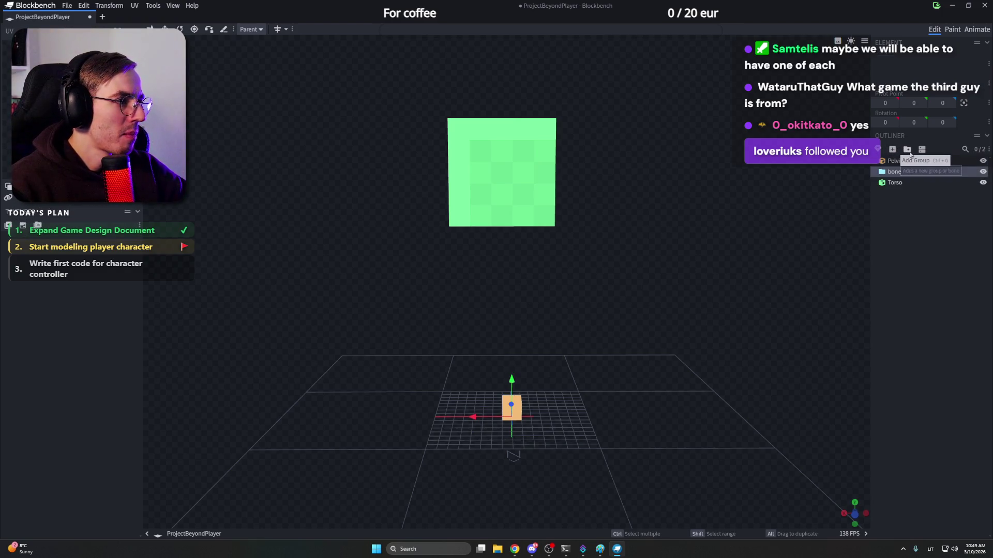
left_click(897, 162)
left_click(899, 173)
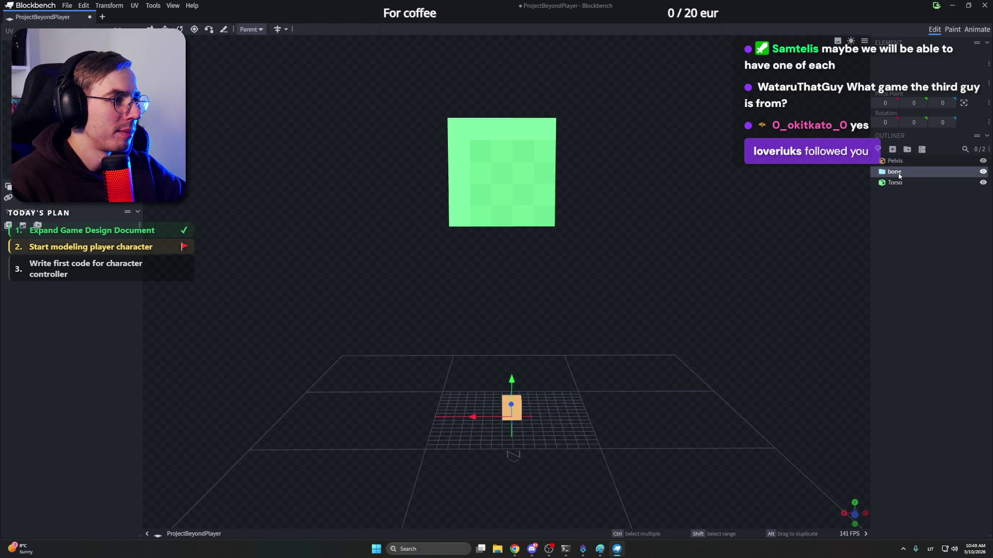
left_click(895, 183)
left_click(895, 162)
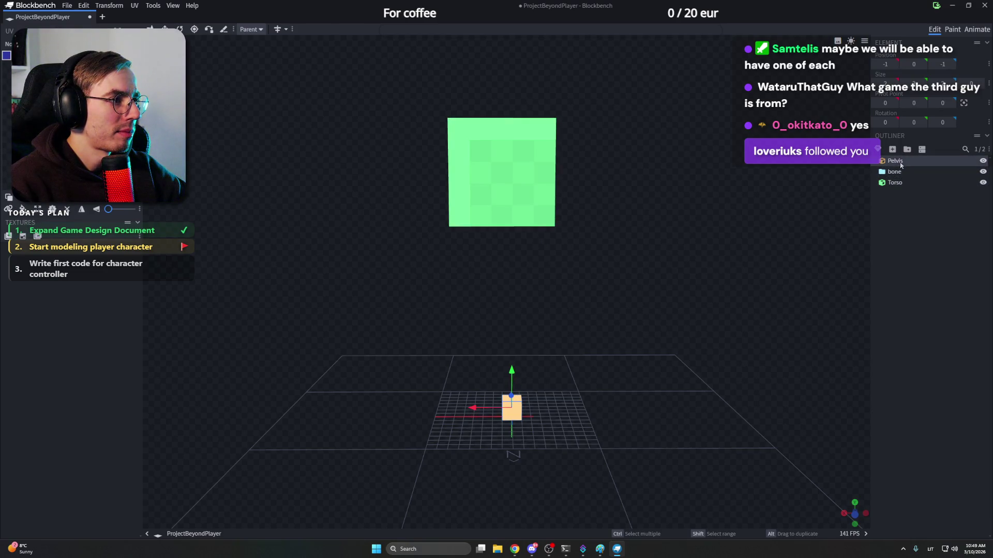
left_click(898, 174)
left_click(895, 162)
left_click(896, 172)
left_click(896, 183)
left_click(900, 175)
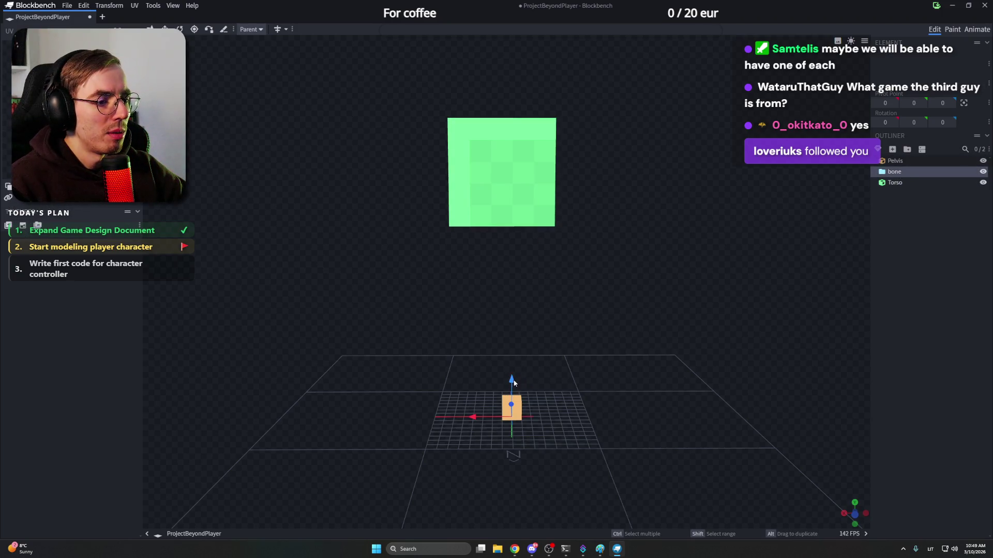
mouse_move(521, 383)
left_mouse_down()
mouse_move(578, 355)
mouse_move(526, 359)
mouse_move(548, 357)
left_mouse_up()
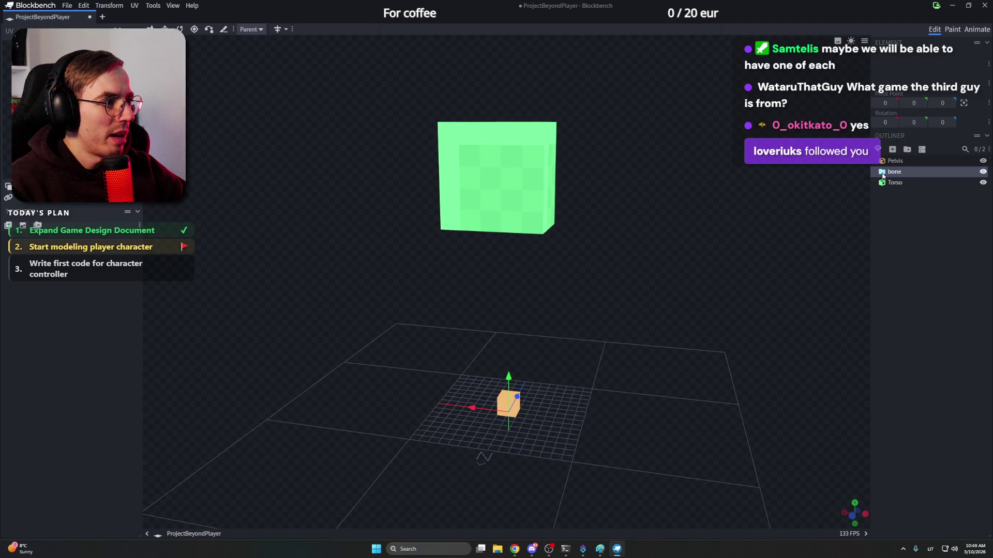
double_click(895, 176)
type("Torso")
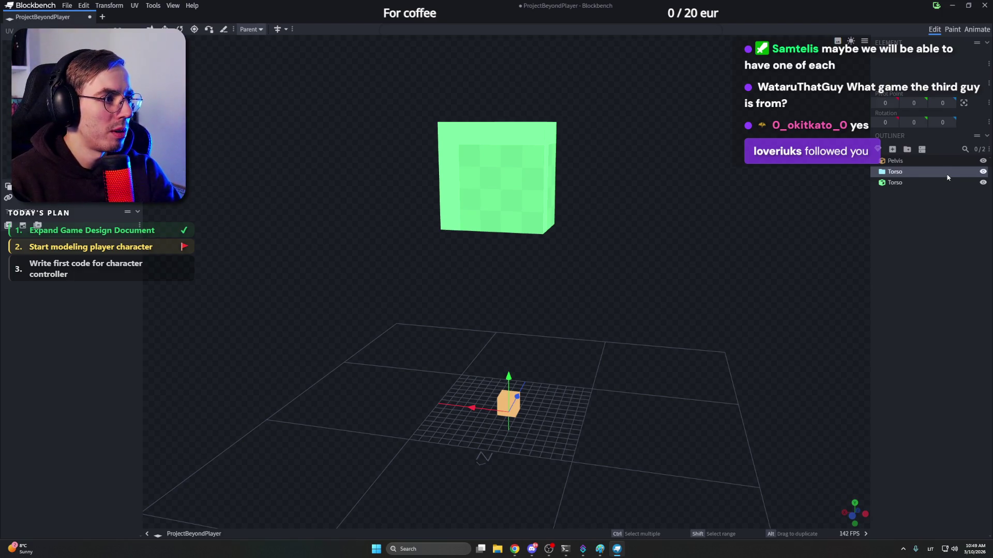
left_click_drag(900, 175, 899, 173)
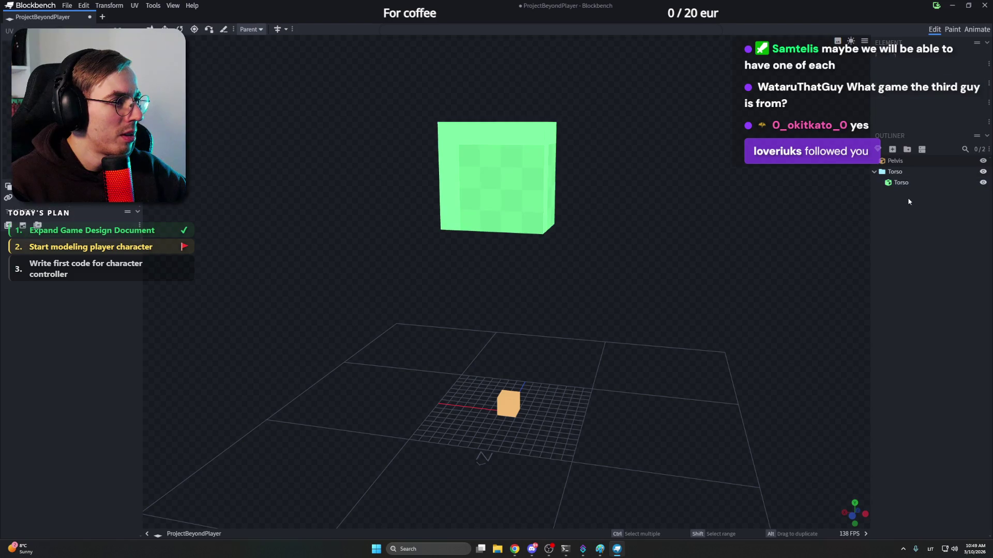
Step: Add a second group named Pelvis and place the Pelvis cube inside it
left_click(907, 149)
double_click(895, 194)
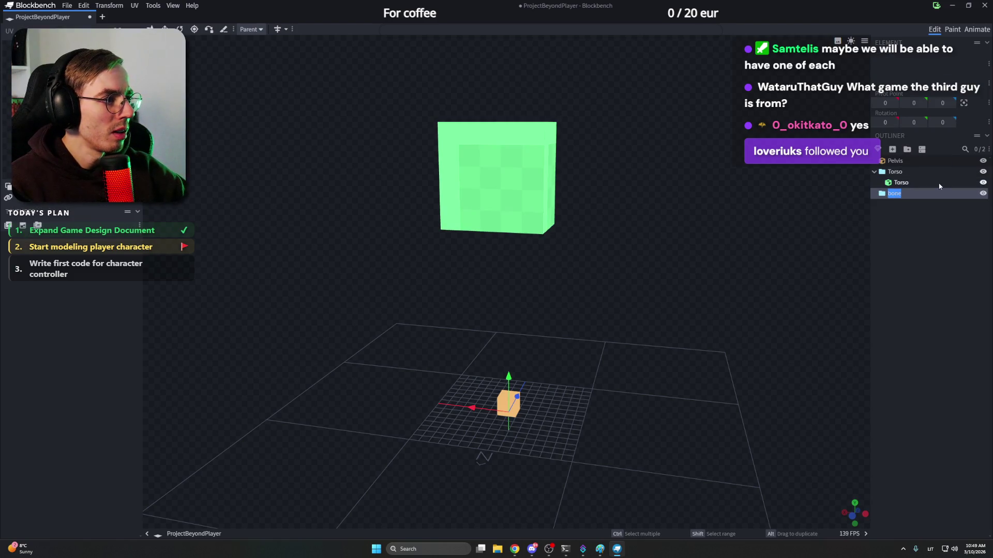
type("Pelvis")
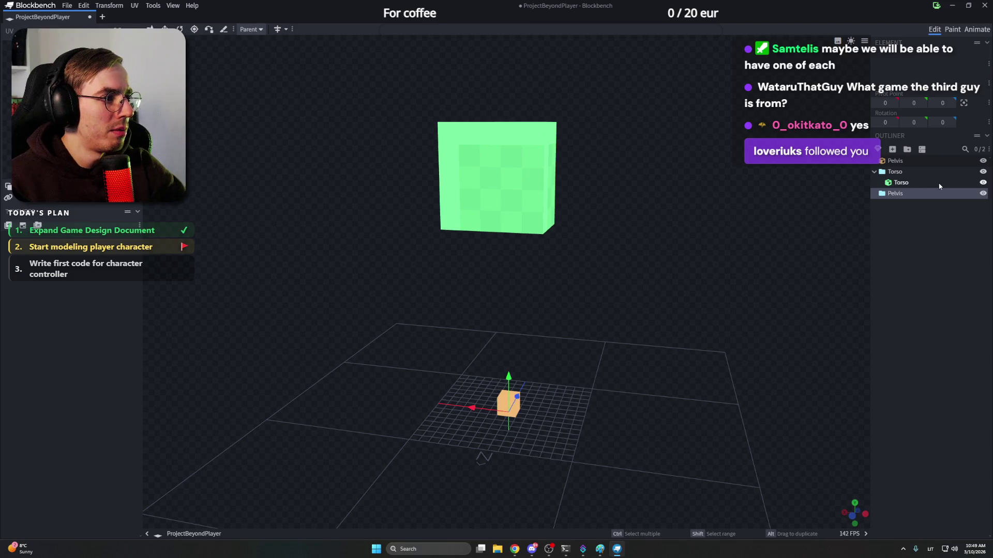
mouse_move(895, 160)
left_mouse_down()
mouse_move(898, 204)
mouse_move(897, 164)
left_mouse_up()
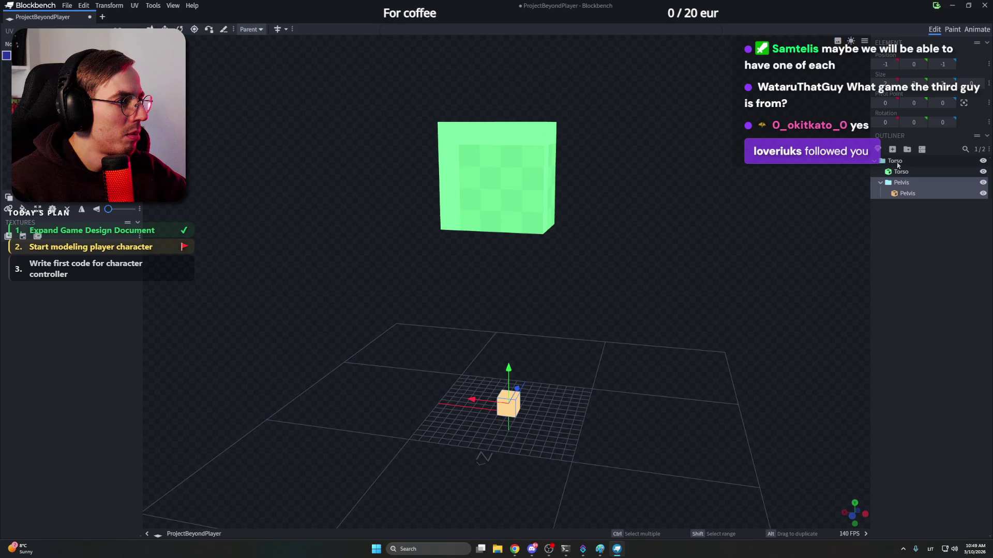
left_click(901, 172)
left_click(904, 188)
left_click(903, 187)
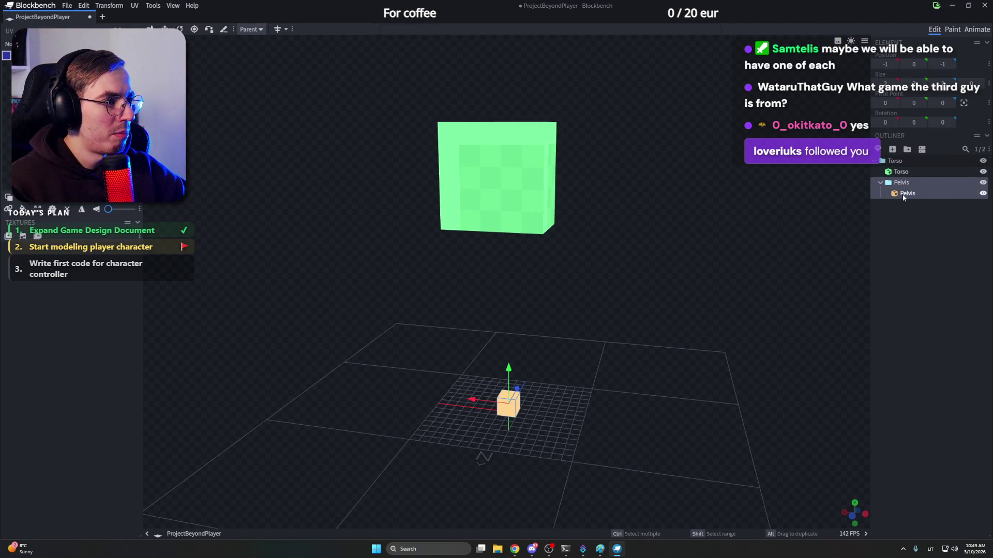
left_click(903, 172)
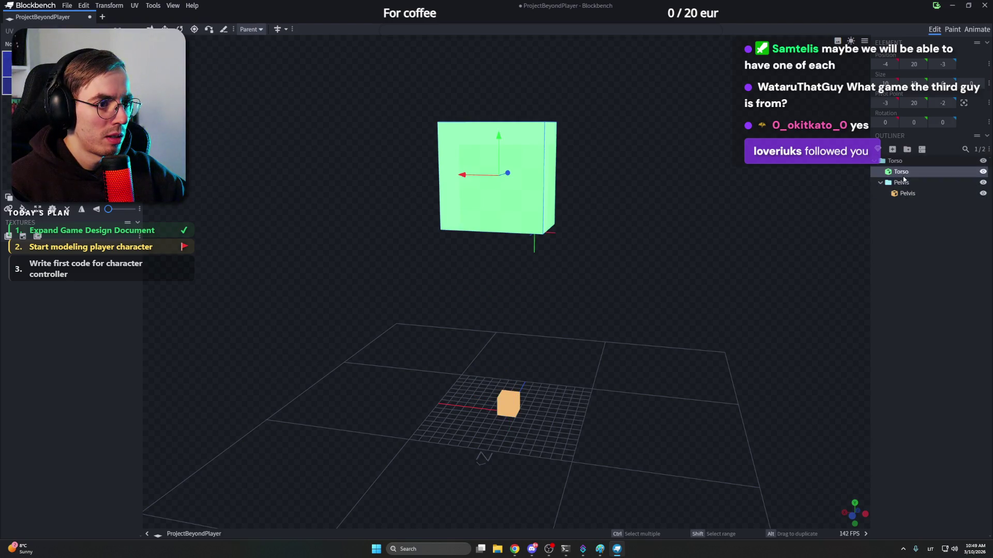
Step: Zero the torso's X position and raise both torso and pelvis cubes to Y 17
left_click_drag(885, 64, 936, 65)
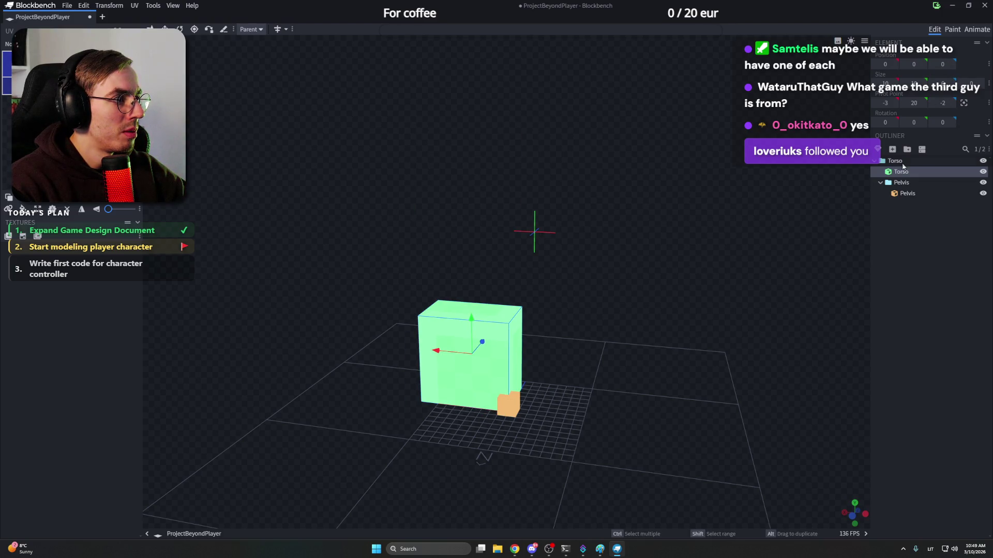
key("ctrl+a")
mouse_move(489, 342)
left_mouse_down()
mouse_move(489, 169)
mouse_move(510, 195)
left_mouse_up()
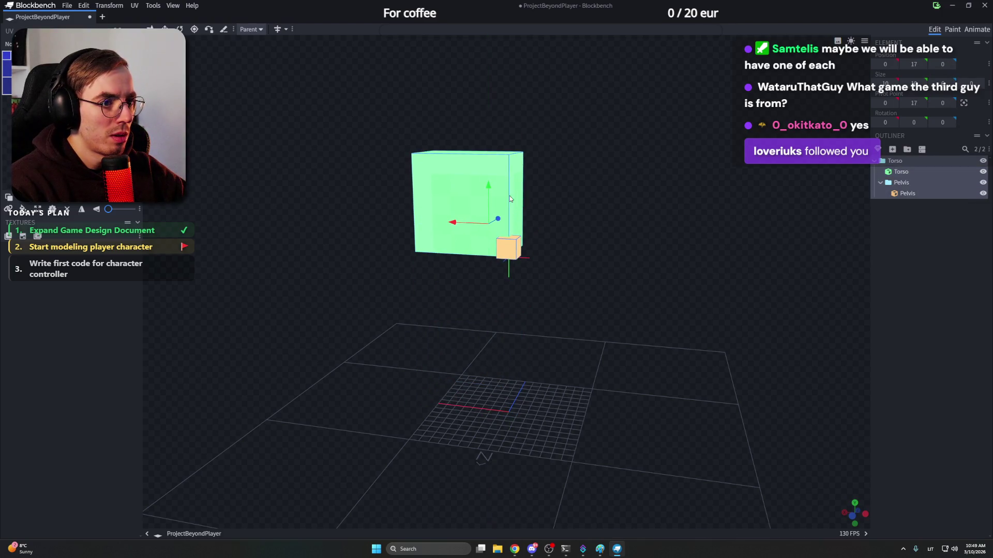
left_click_drag(463, 227, 483, 228)
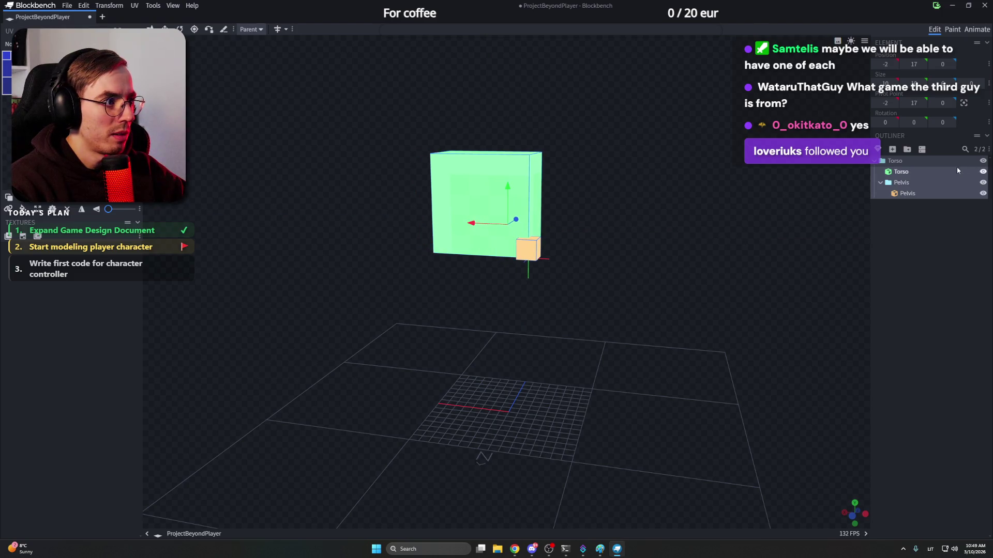
left_click(625, 279)
Step: Add a new root group and name it Right leg
left_click(909, 193)
left_click(923, 220)
left_click(908, 200)
left_click(929, 250)
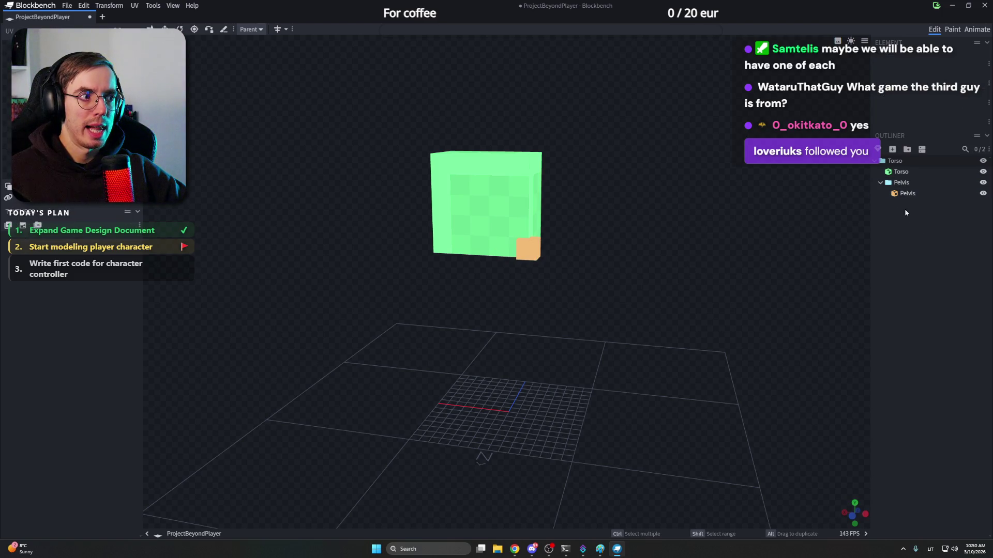
left_click(907, 149)
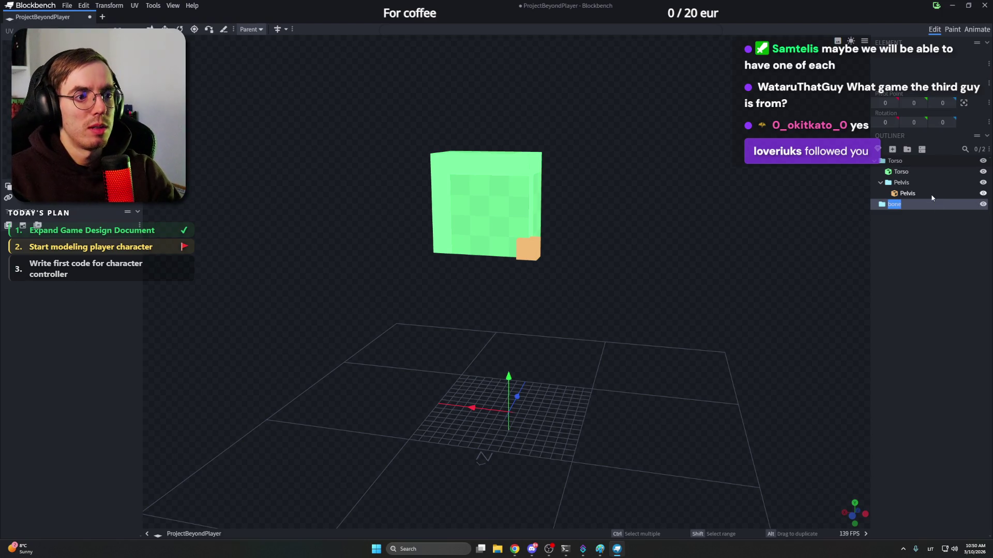
type("Right leg")
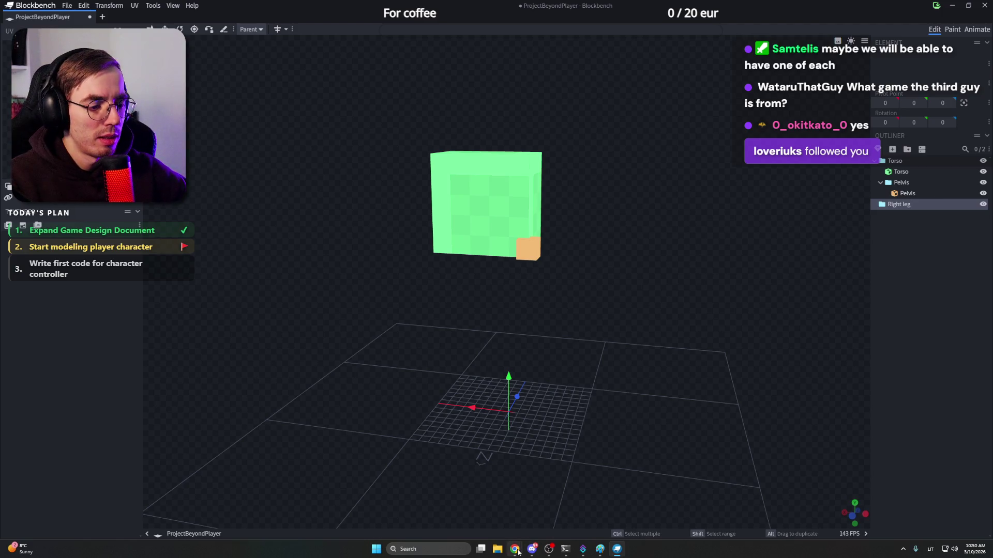
Step: On the Miro board, circle the reference character's thigh and shin in red
mouse_move(514, 549)
left_click(514, 523)
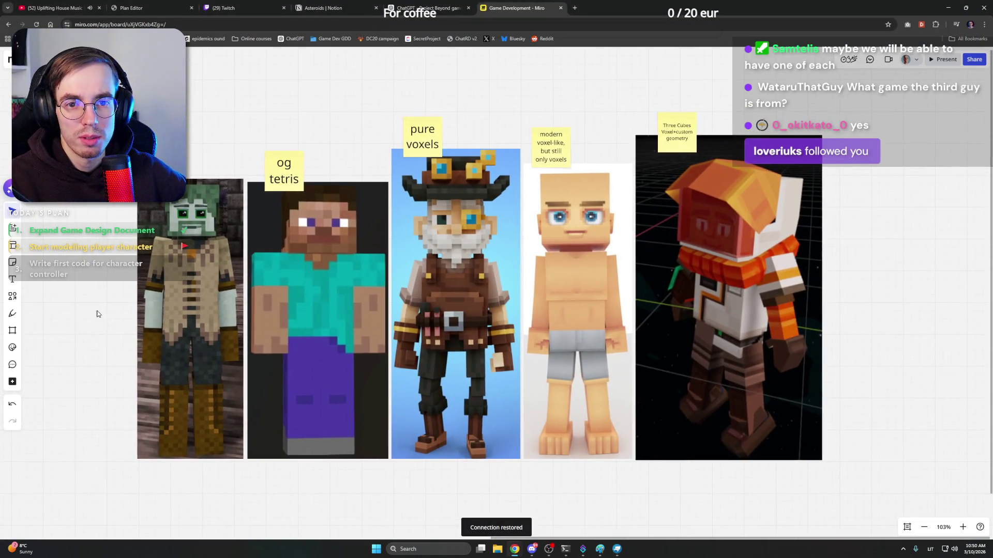
left_click(13, 313)
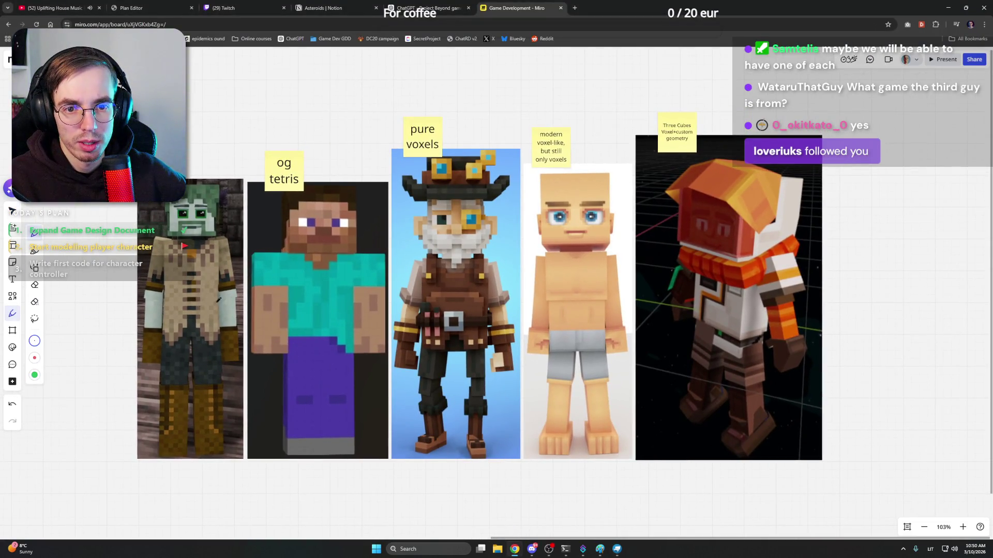
mouse_move(564, 342)
left_mouse_down()
mouse_move(550, 368)
mouse_move(575, 357)
mouse_move(565, 345)
mouse_move(557, 381)
mouse_move(565, 432)
mouse_move(565, 380)
left_mouse_up()
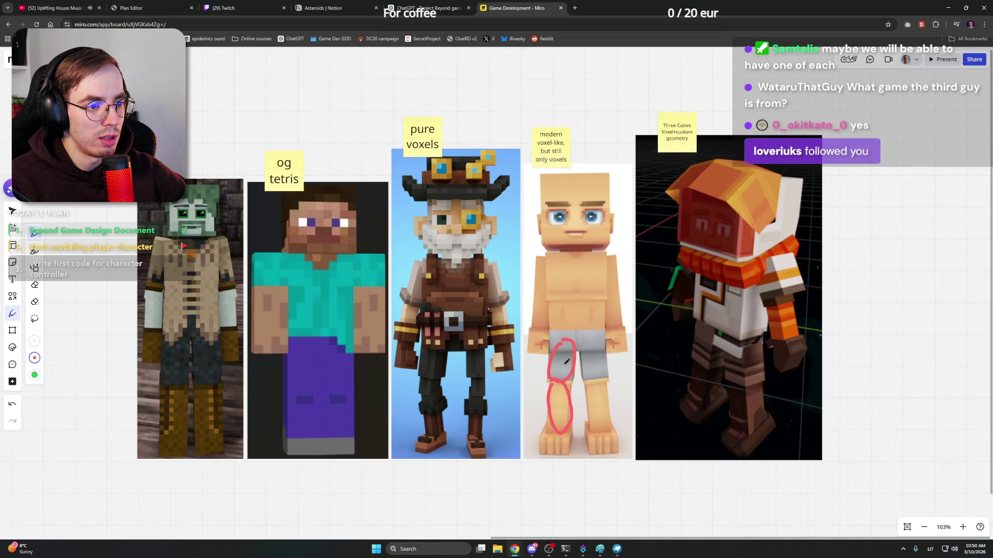
Step: Back in Blockbench, edit the leg group's name to Right upper leg
scroll(610, 362, "right", 2)
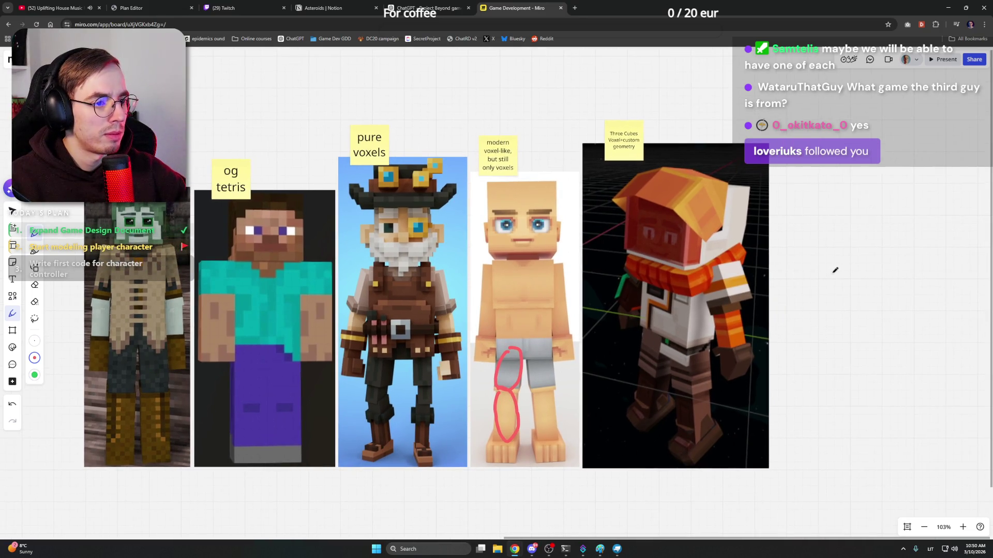
key("alt+Tab")
key("BackSpace")
key("BackSpace")
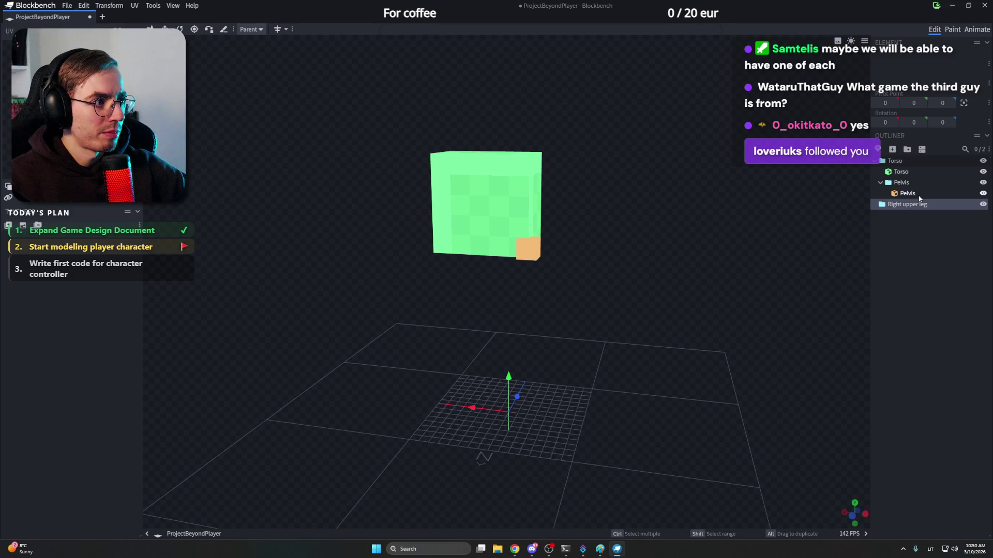
Step: Nest Right upper leg under Pelvis and duplicate it as Left_upper_leg
left_click_drag(904, 204, 907, 184)
left_click(923, 224)
right_click(917, 209)
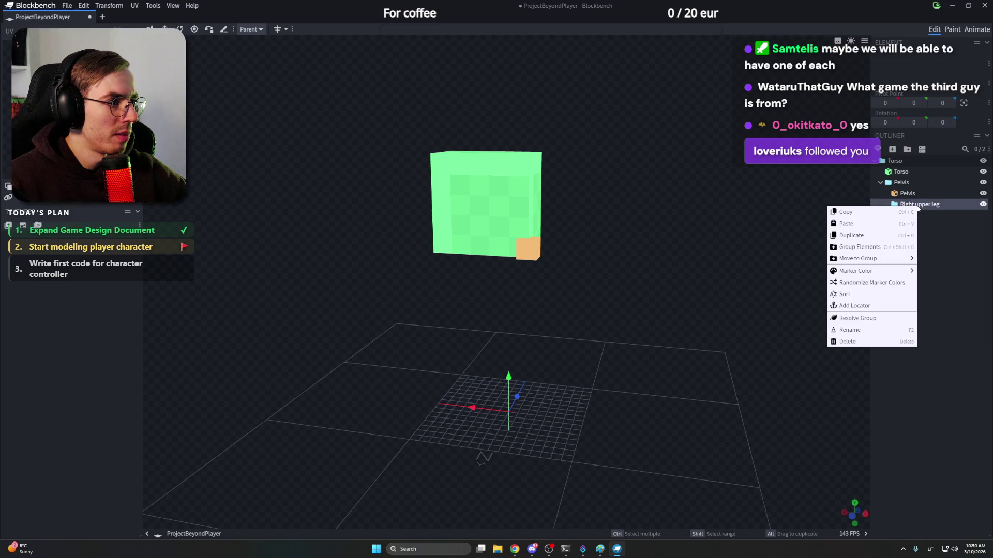
left_click(913, 214)
double_click(931, 215)
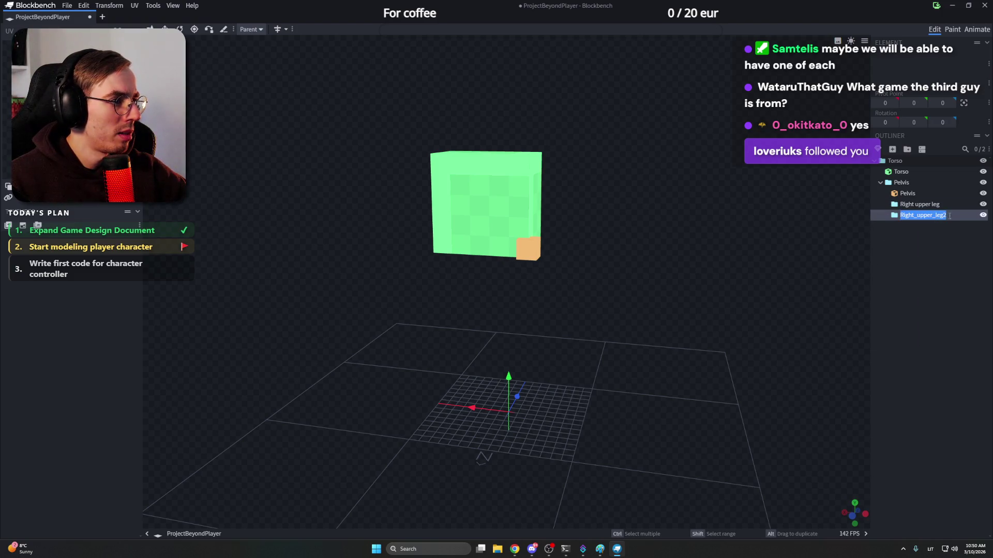
key("BackSpace")
key("BackSpace")
key("BackSpace")
type("Left")
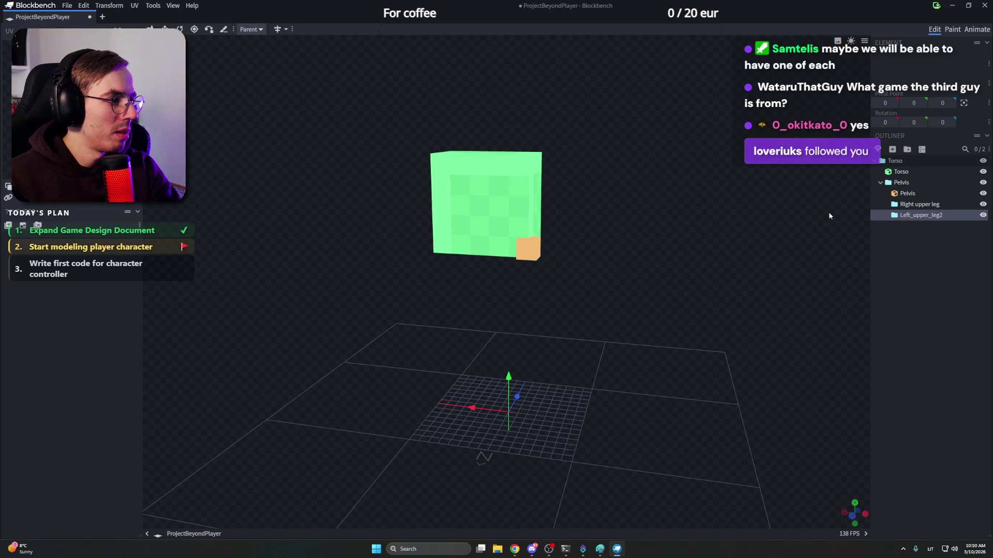
double_click(948, 216)
left_click(948, 215)
key("BackSpace")
Step: Rename the Right upper leg group to Right_upper_leg
left_click(942, 203)
double_click(942, 202)
key("Return")
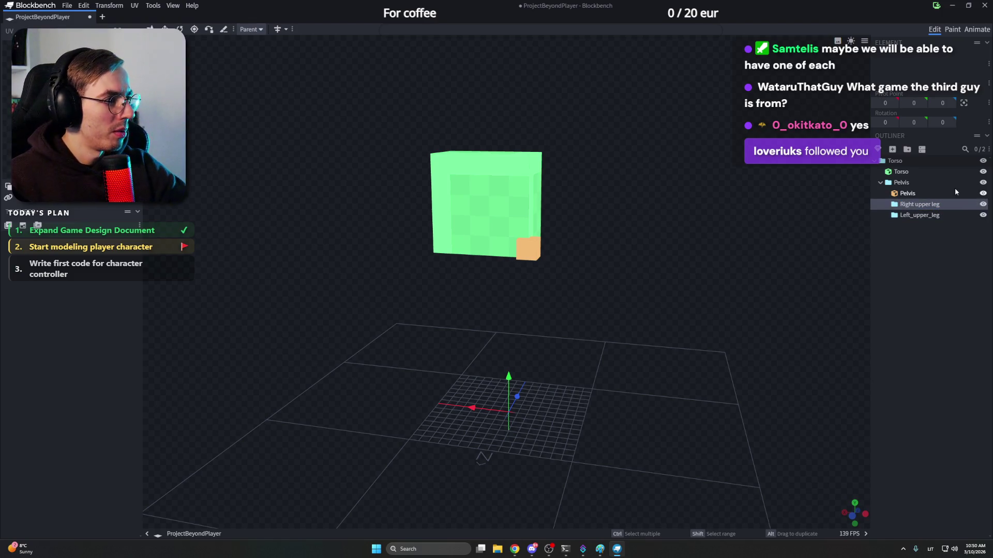
key("Left")
key("Left")
key("Left")
key("BackSpace")
type("_")
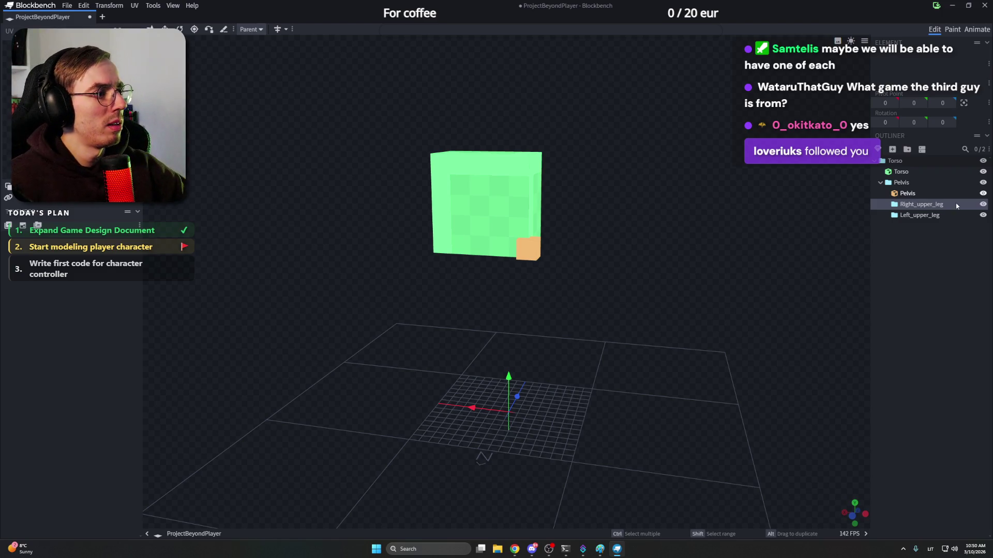
key("Escape")
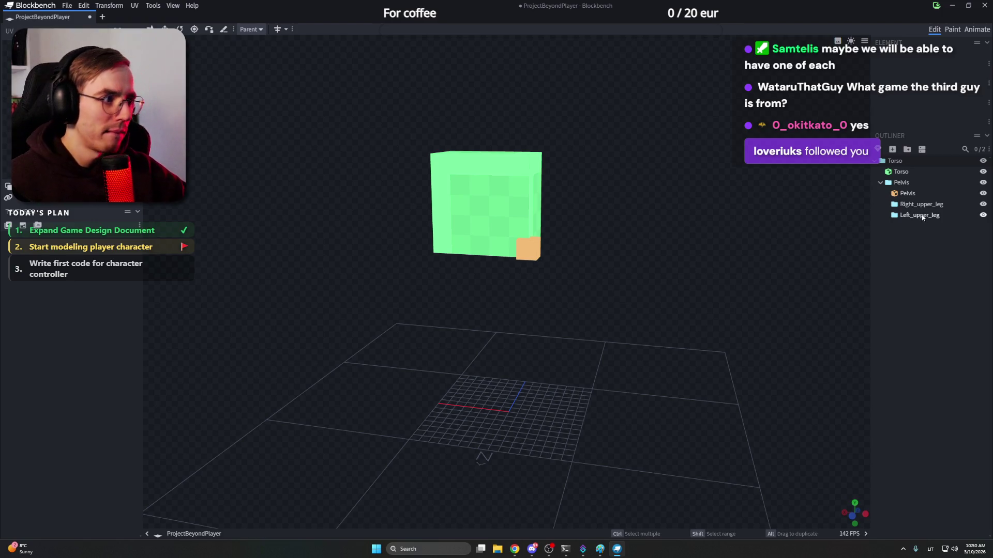
Step: Paste a child group under Right_upper_leg and name it Right_lower_leg
left_click(922, 204)
right_click(920, 206)
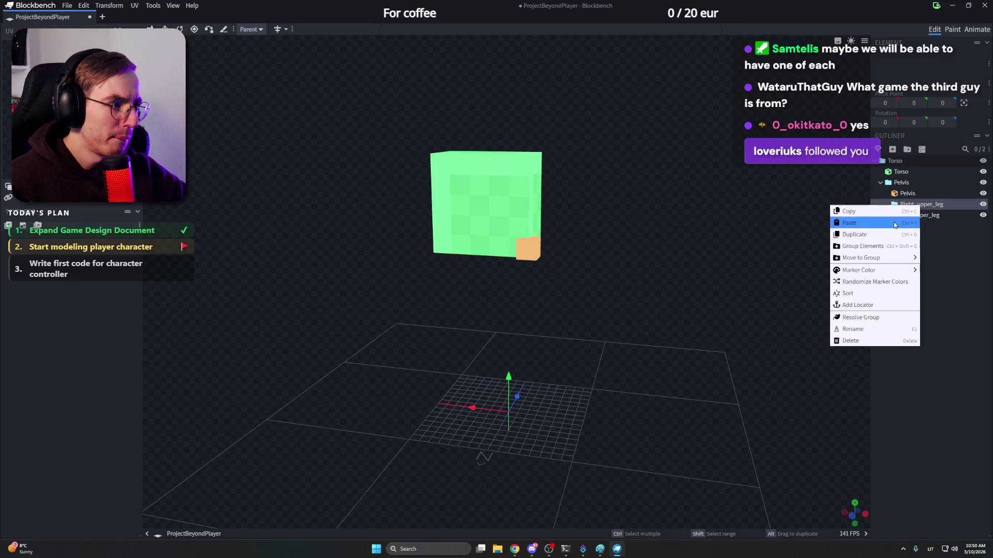
left_click(877, 233)
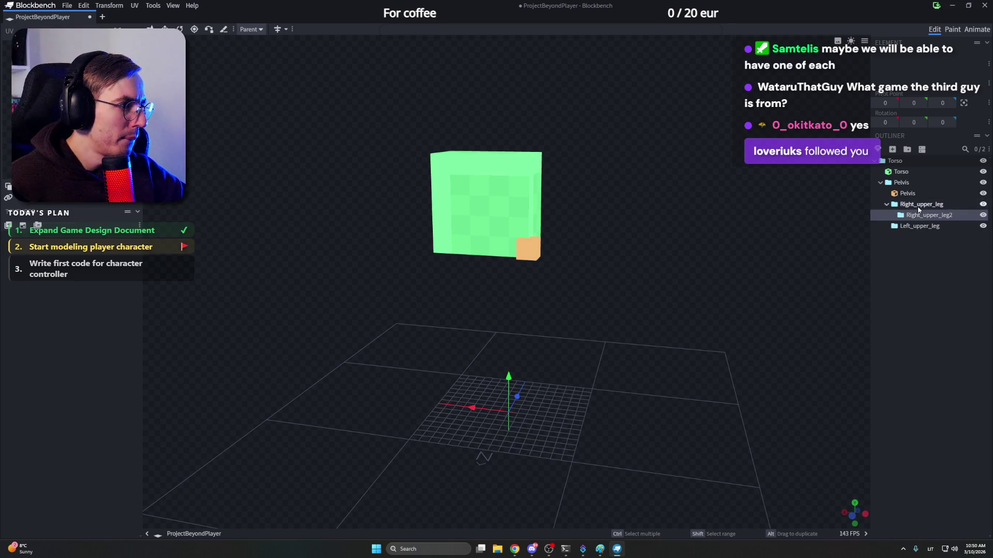
double_click(950, 216)
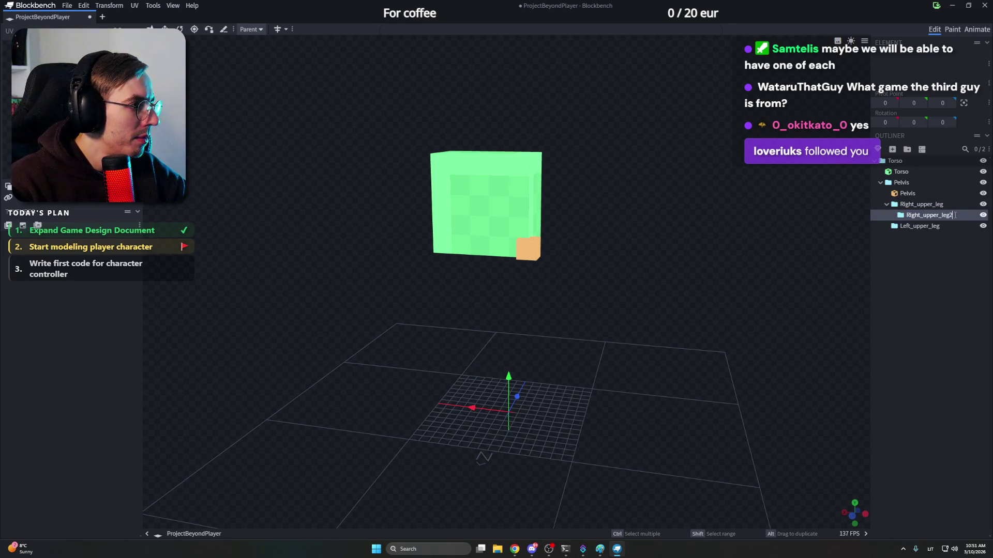
left_click_drag(940, 215, 929, 215)
type("lower")
key("Return")
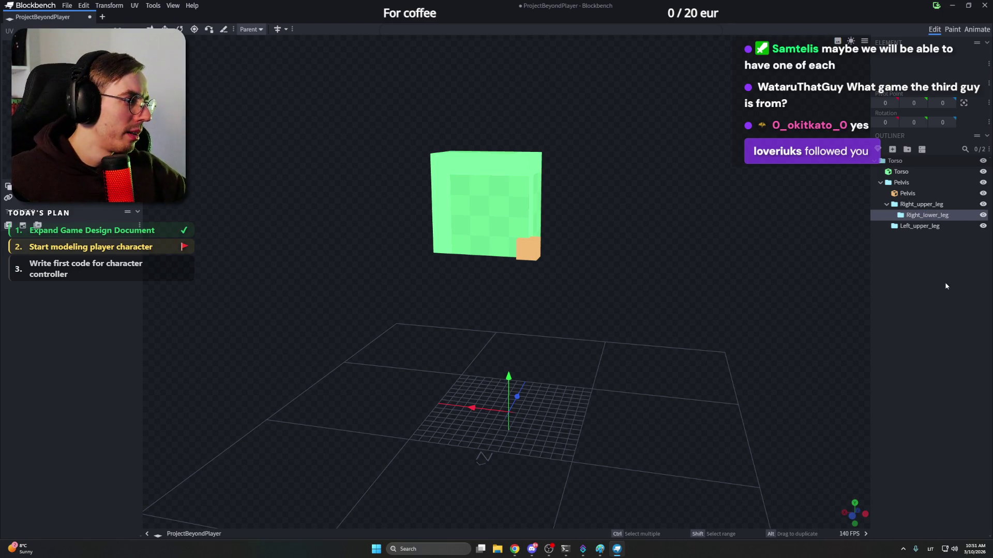
Step: Duplicate Left_upper_leg, nest the copy under it, and rename it Left_lower_leg
left_click(923, 226)
right_click(923, 226)
left_click(898, 254)
left_click_drag(929, 238, 929, 227)
double_click(927, 237)
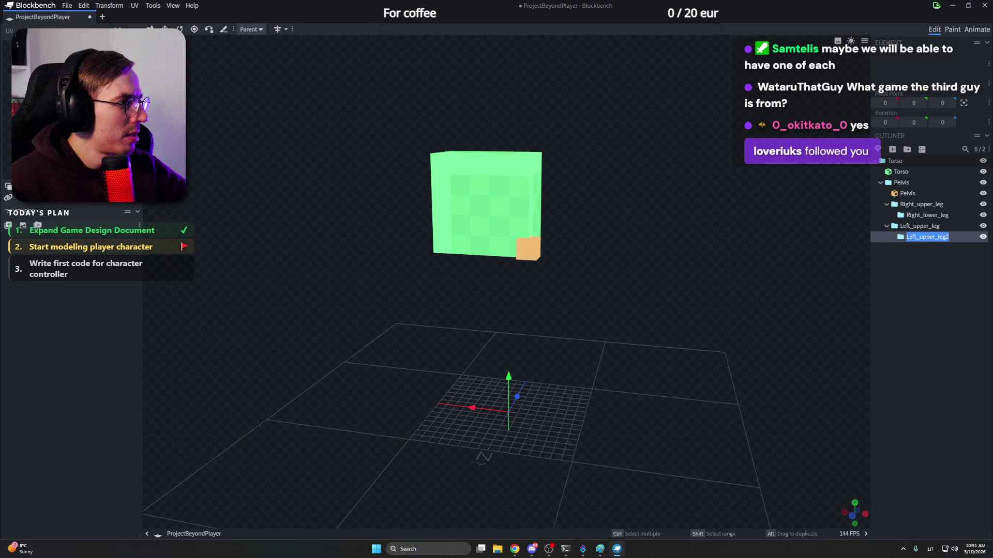
left_click(954, 237)
key("Return")
double_click(925, 236)
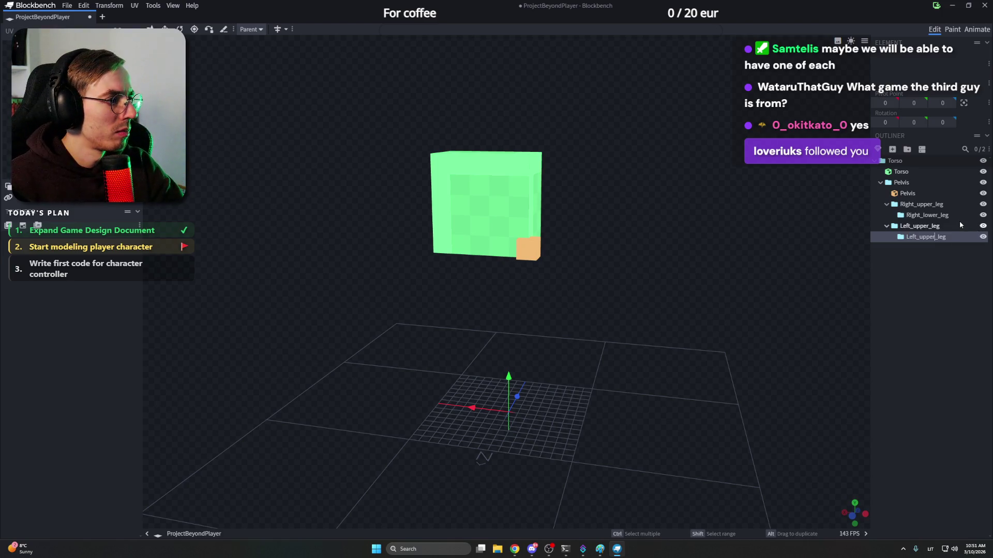
key("BackSpace")
key("BackSpace")
key("BackSpace")
type("low")
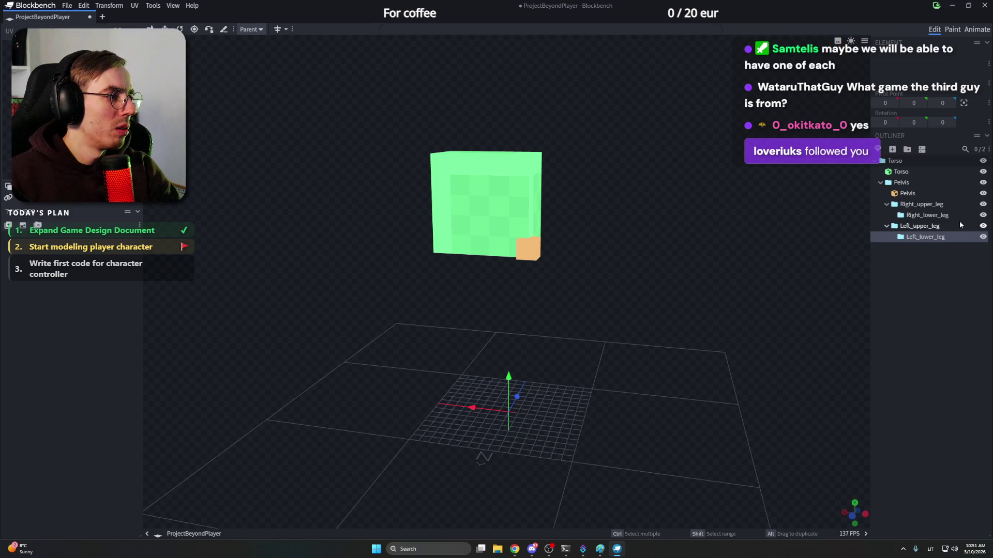
Step: Paste a child group under Left_lower_leg and name it Left_feet
right_click(902, 237)
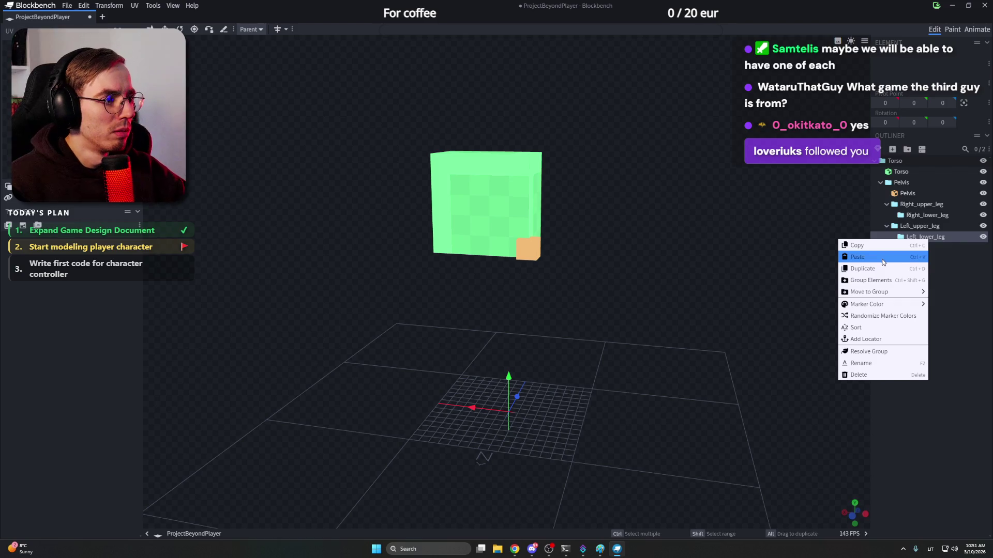
left_click(924, 257)
double_click(924, 249)
type("Left_feet")
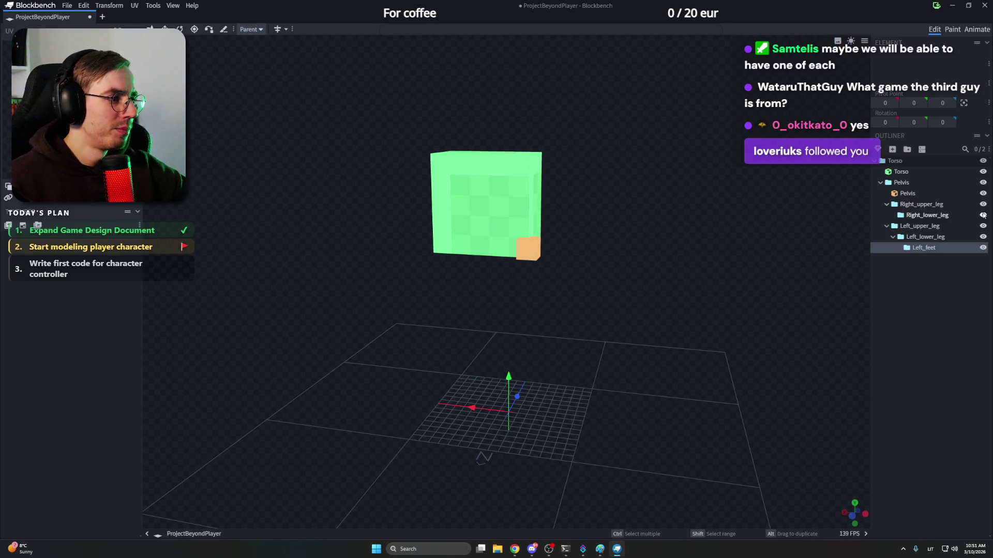
left_click(938, 294)
double_click(947, 249)
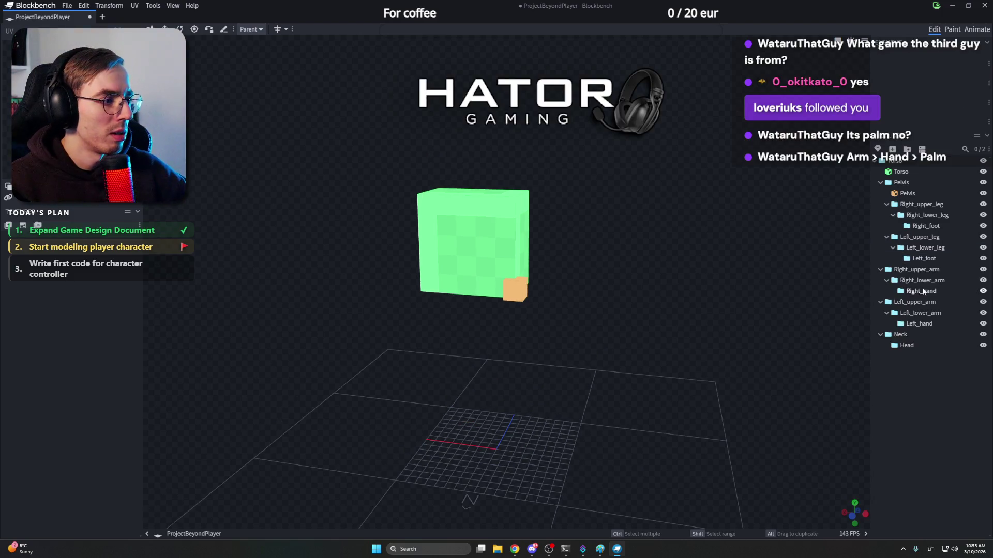
Step: Rename the Right_hand and Left_hand groups to Right_palm and Left_palm
left_click(938, 291)
double_click(938, 292)
type("palm")
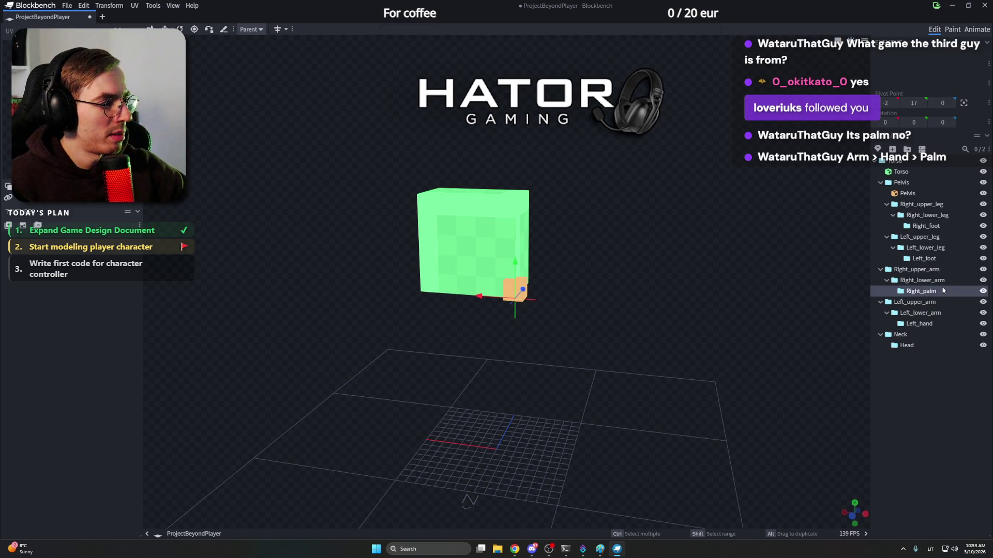
double_click(937, 324)
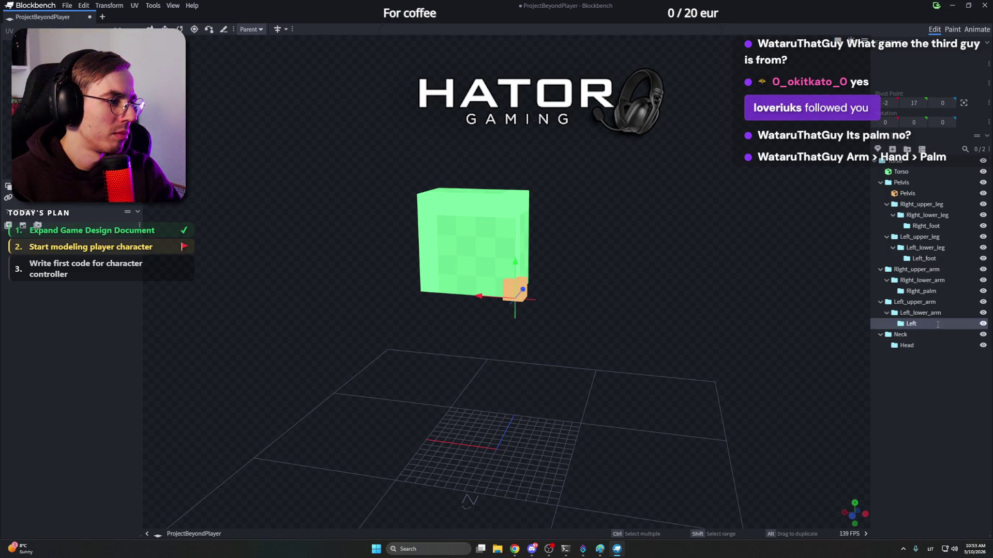
type("_palm")
key("Return")
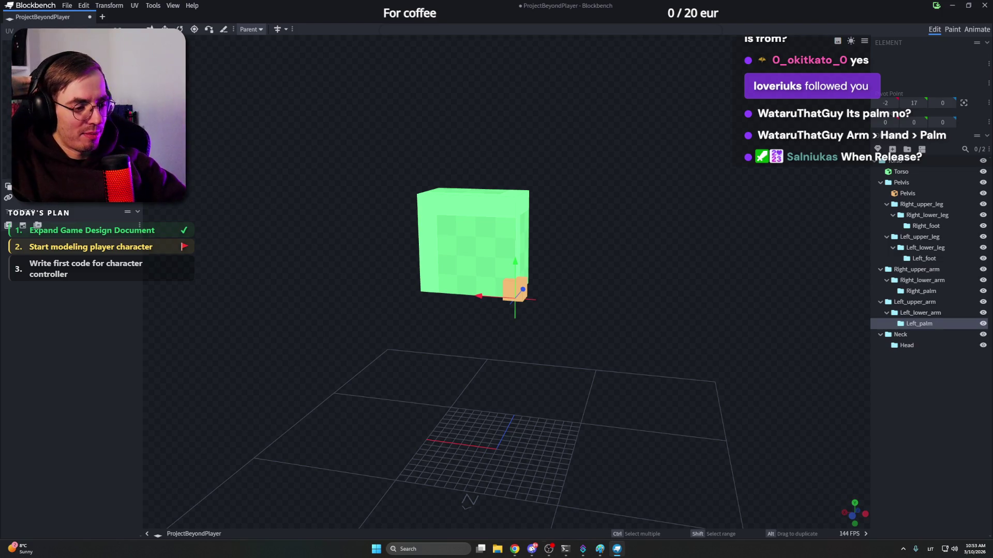
left_click(376, 549)
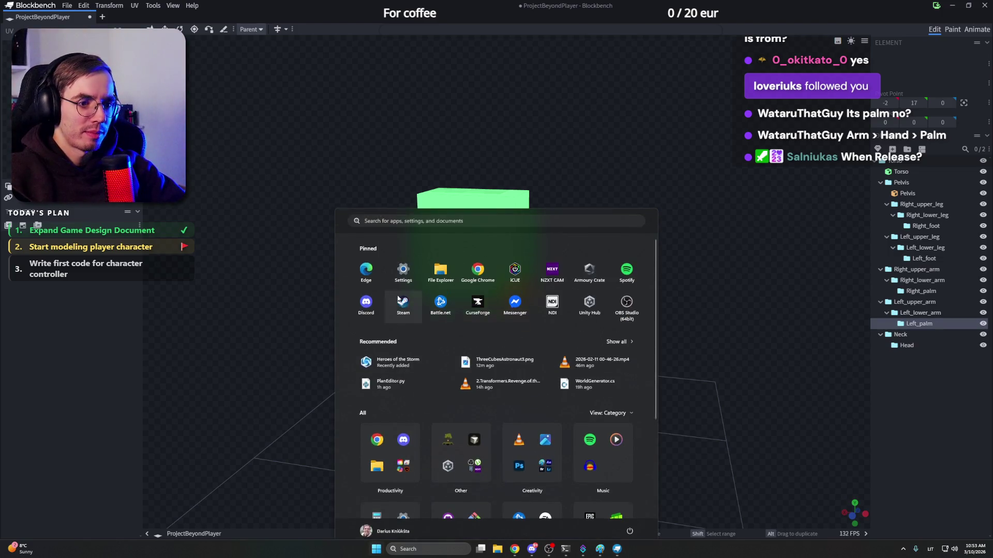
Step: Launch Steam, dismiss the Midweek Deal popup, and open the wishlist
left_click(399, 300)
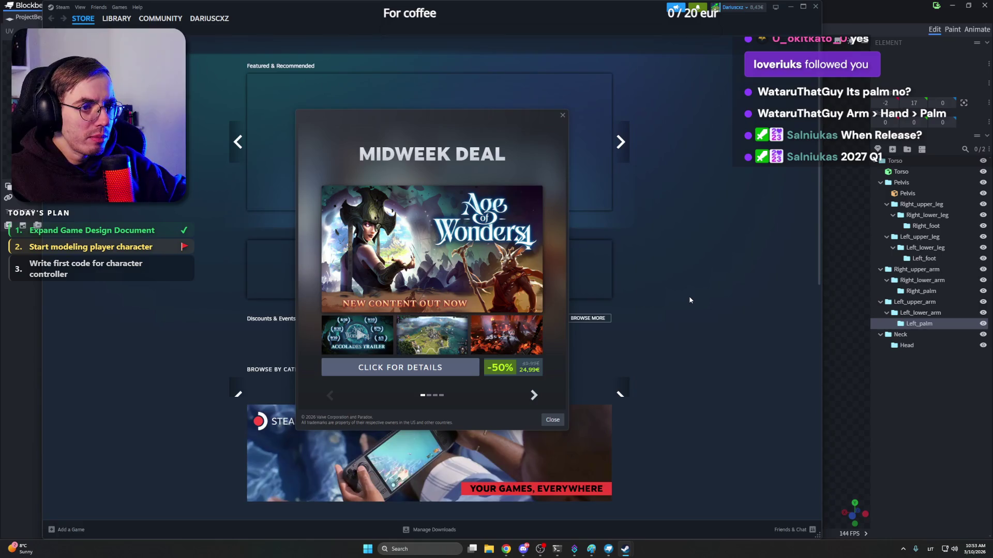
left_click(553, 420)
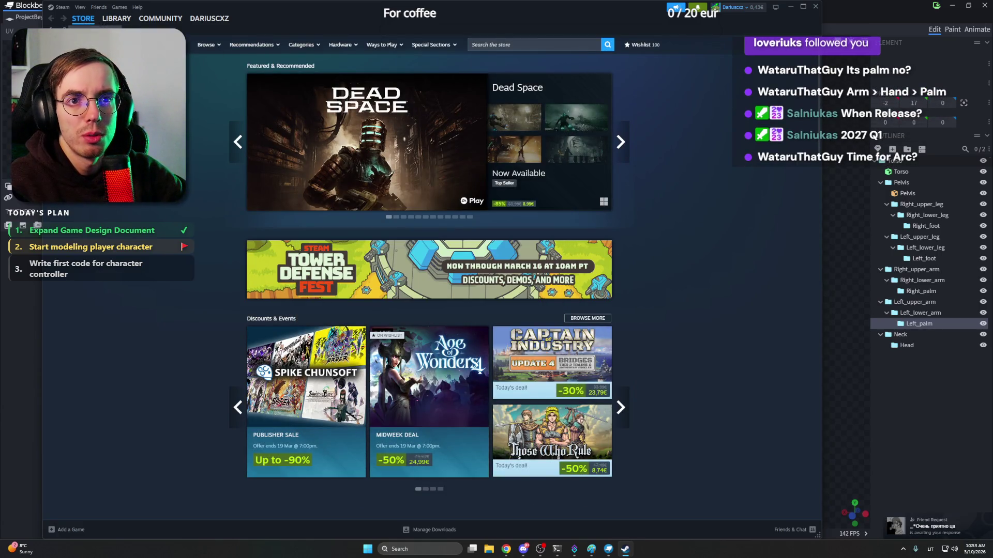
left_click(641, 44)
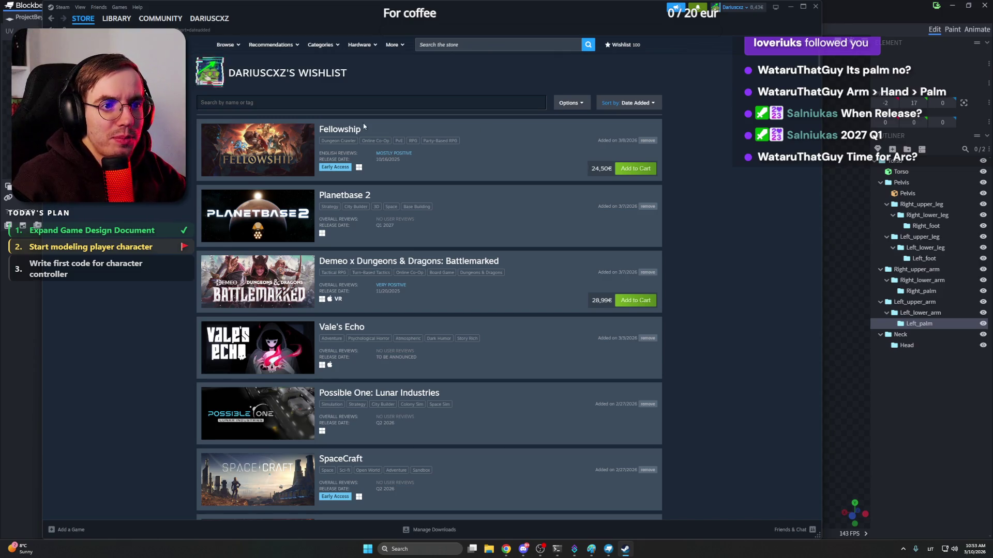
Step: Open the Fellowship store page and browse its screenshots full size
mouse_move(276, 153)
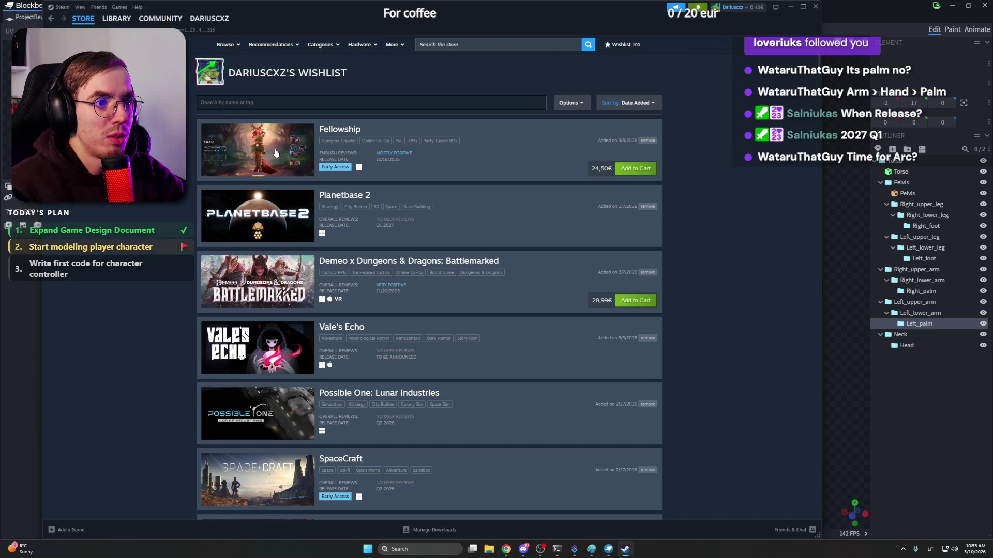
left_click(276, 153)
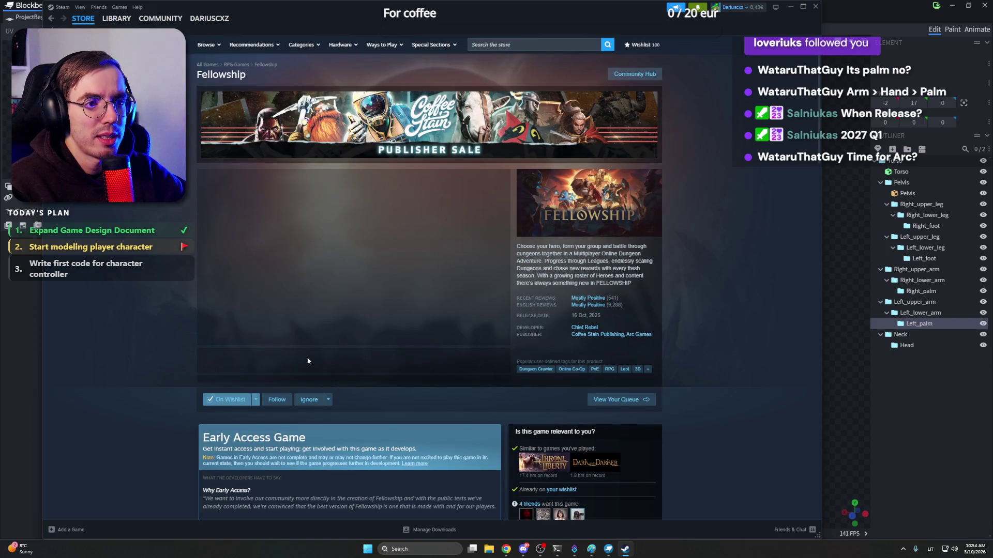
left_click(310, 359)
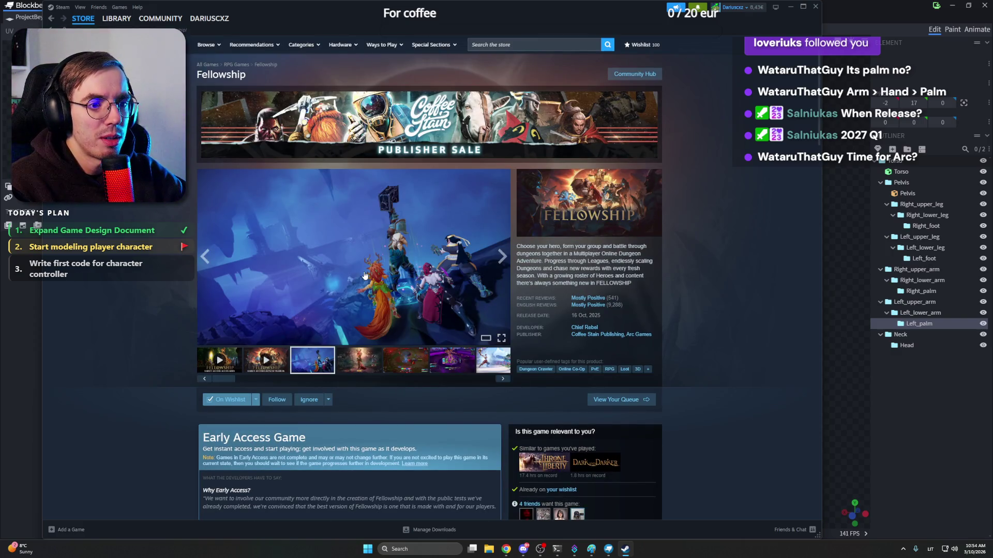
left_click(365, 290)
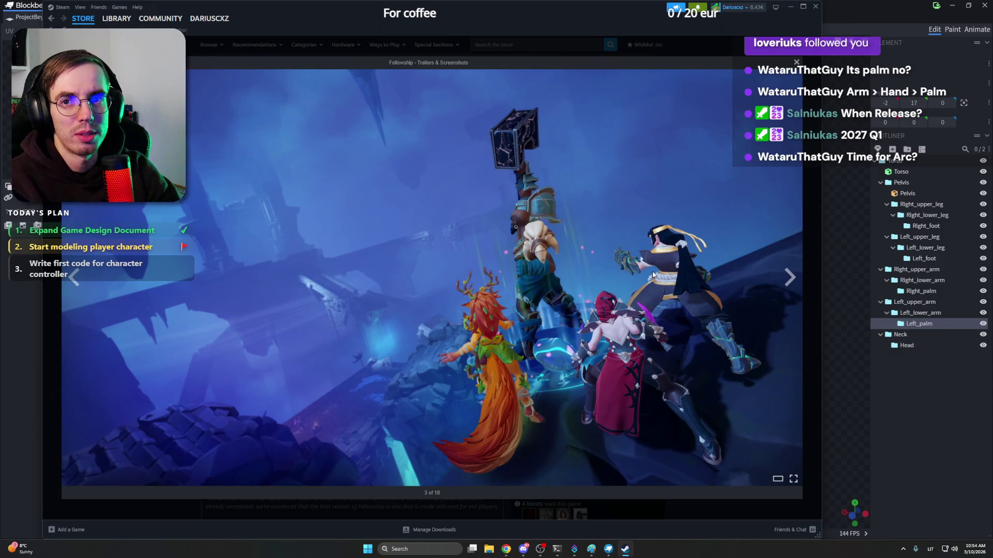
key("Right")
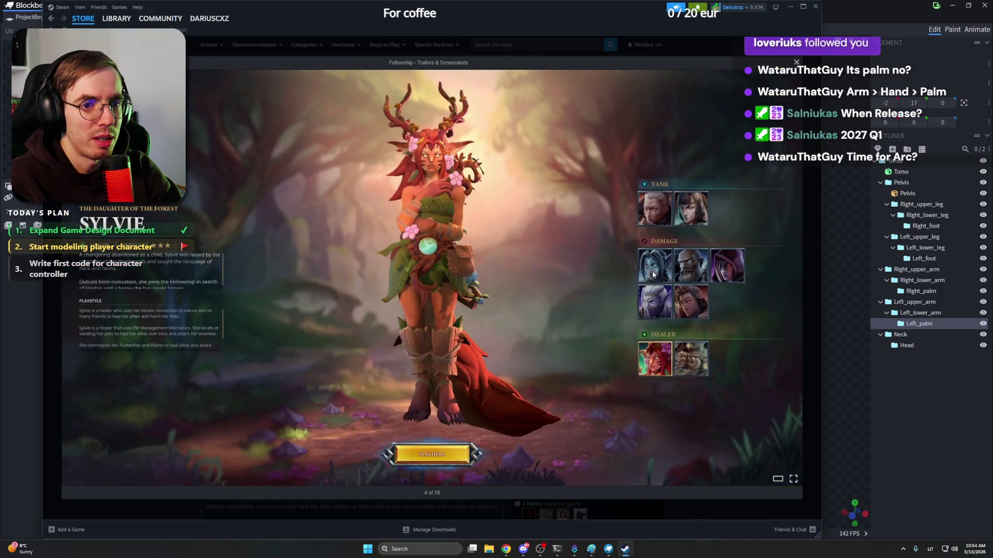
key("Right")
key("Right")
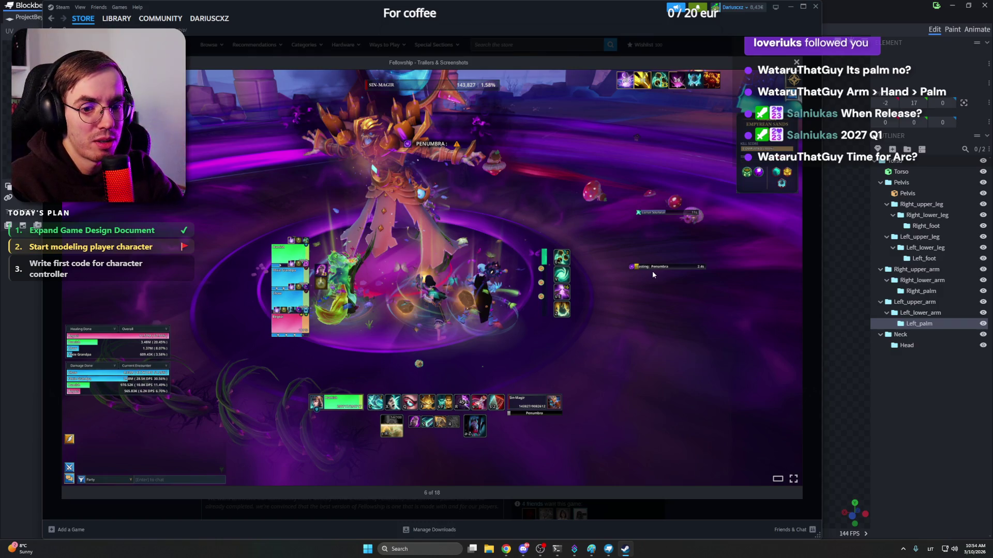
key("Right")
key("Right")
key("Right")
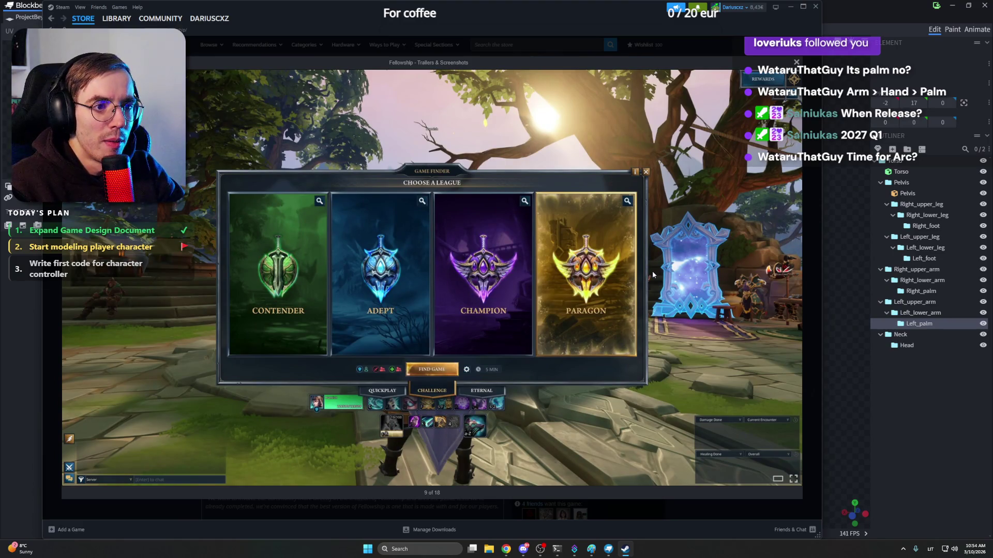
key("Right")
key("Right")
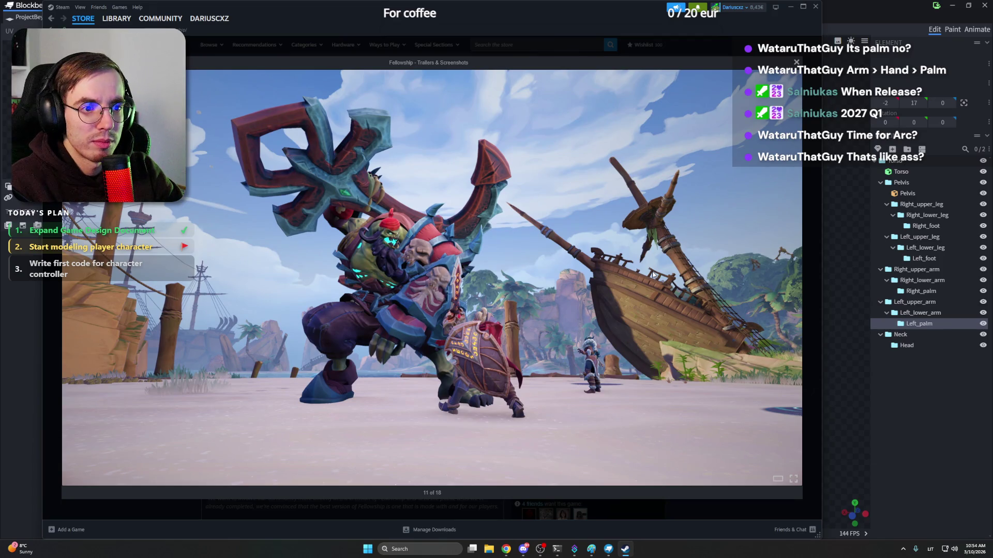
key("Right")
key("Right")
key("Right")
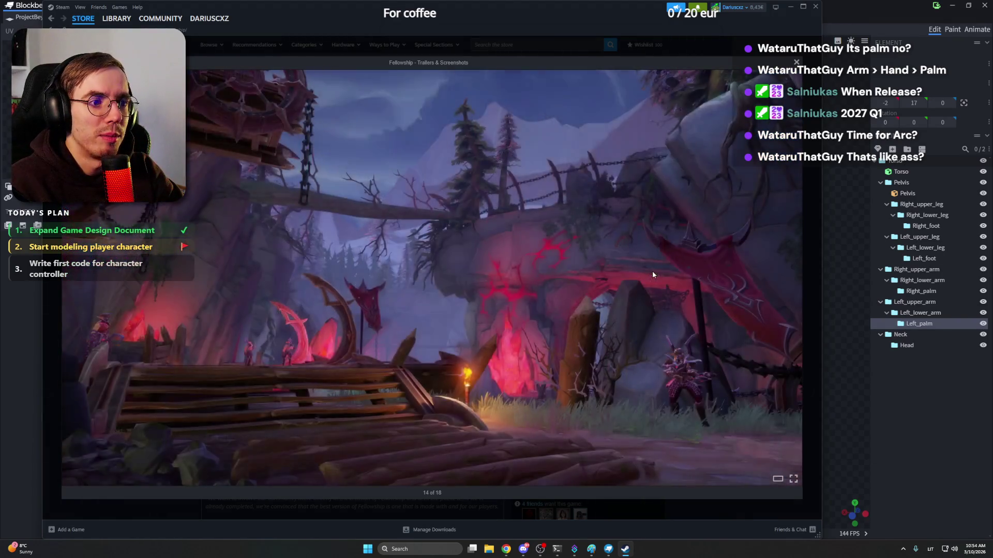
key("Right")
key("Right")
key("Right")
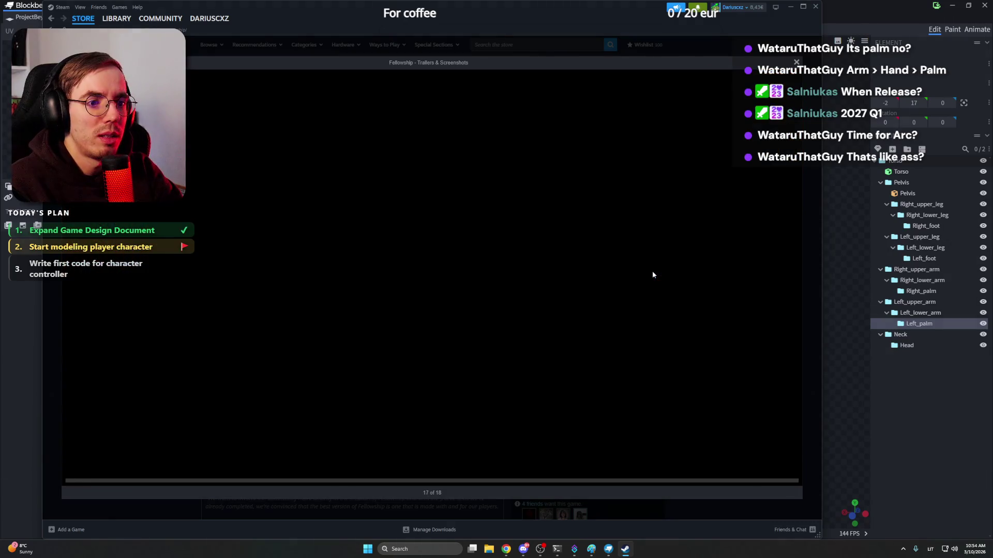
Step: Close the viewer, return to the wishlist, and open the Demeo x Dungeons & Dragons: Battlemarked page
left_click(796, 62)
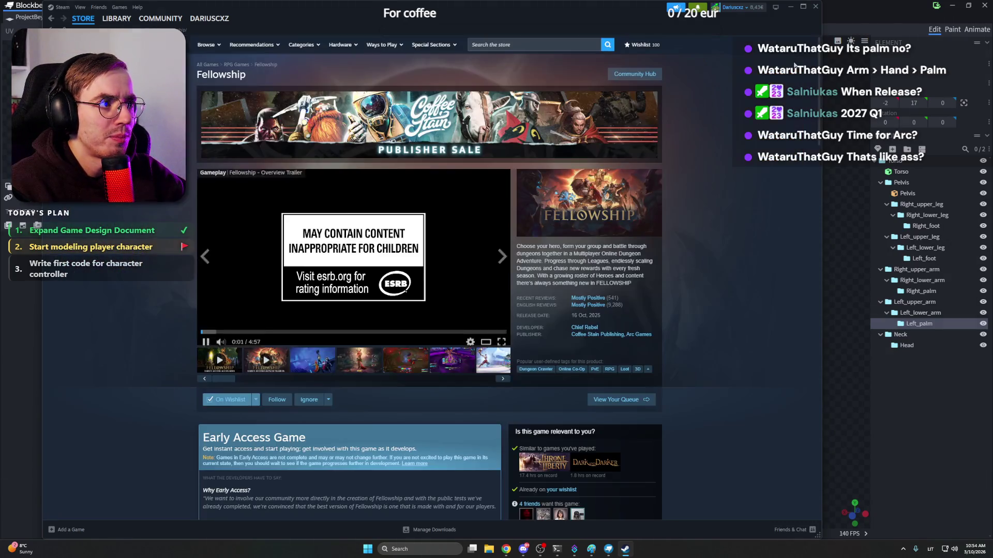
scroll(181, 276, "down", 4)
scroll(181, 276, "up", 1)
scroll(181, 275, "up", 2)
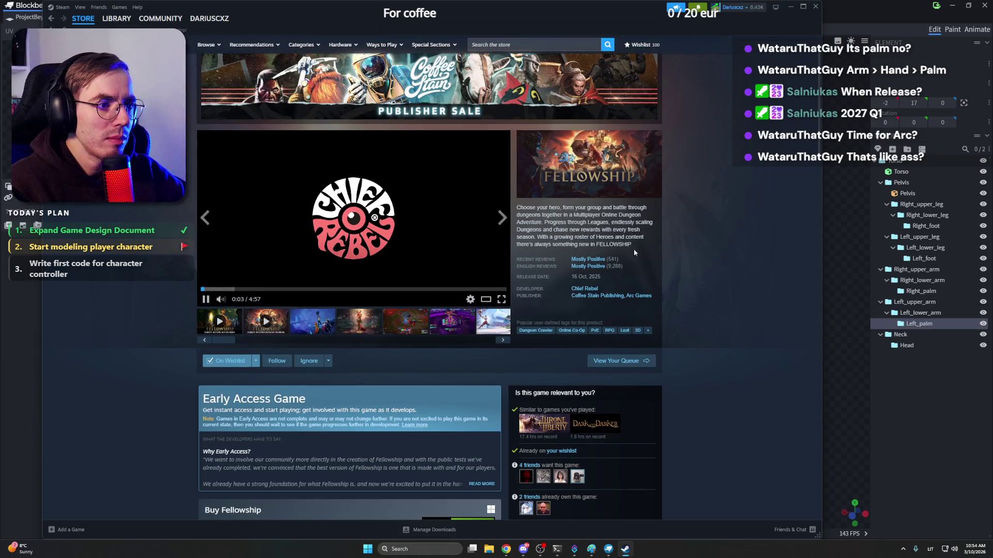
key("alt+Left")
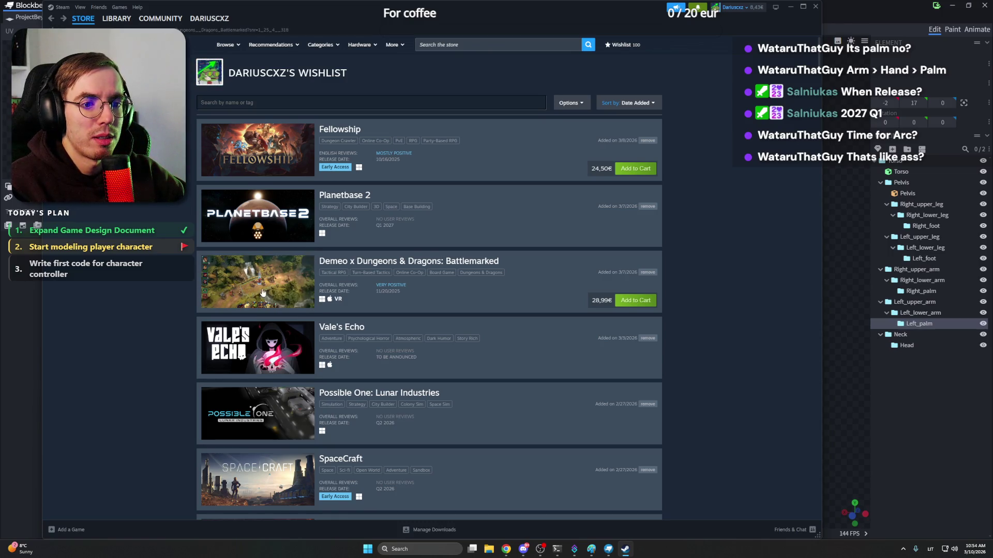
left_click(403, 278)
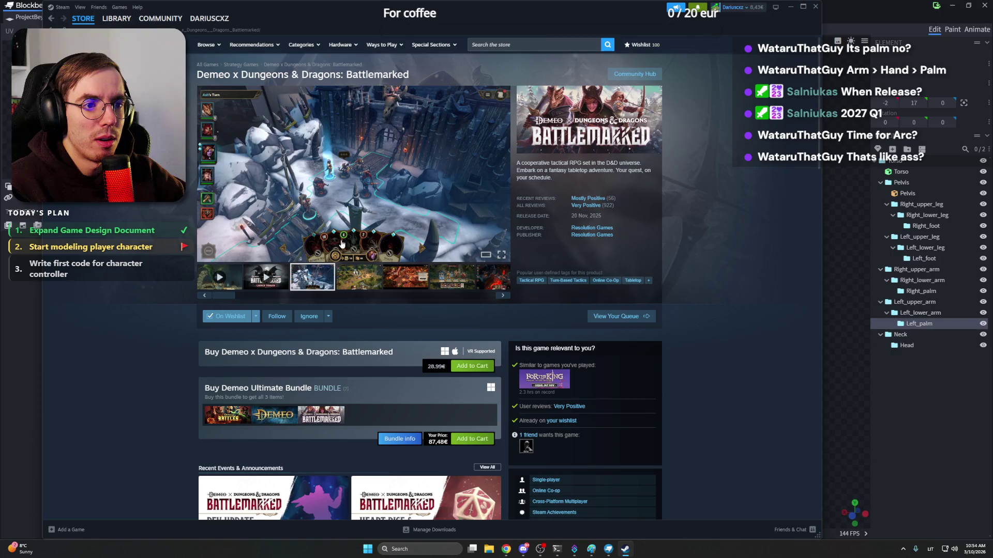
left_click(354, 213)
key("Right")
key("Right")
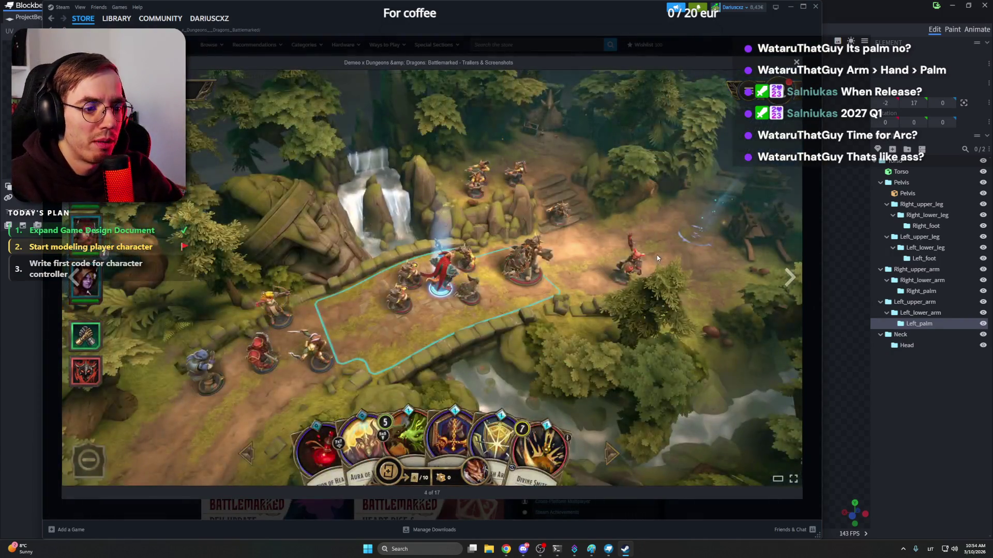
key("Right")
key("Right")
key("Right")
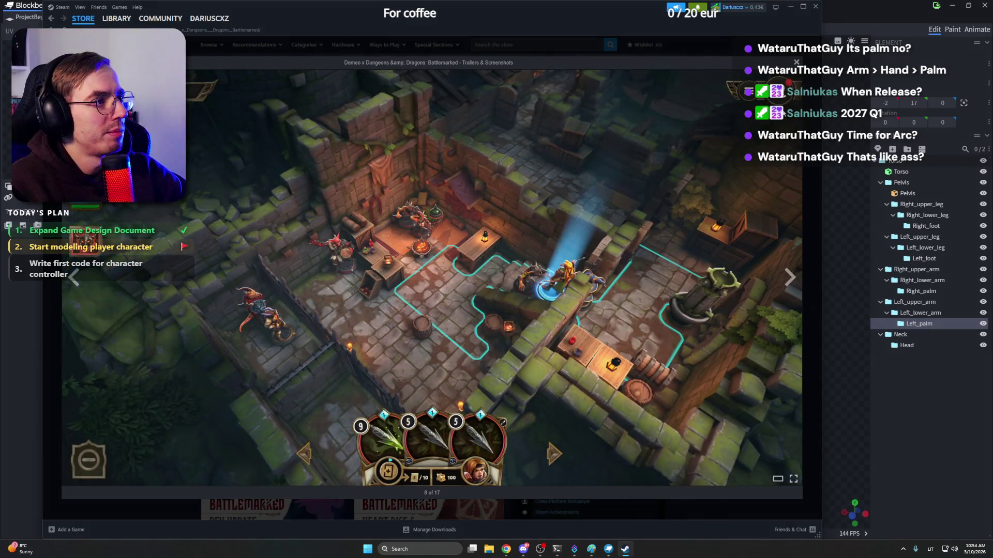
left_click(742, 48)
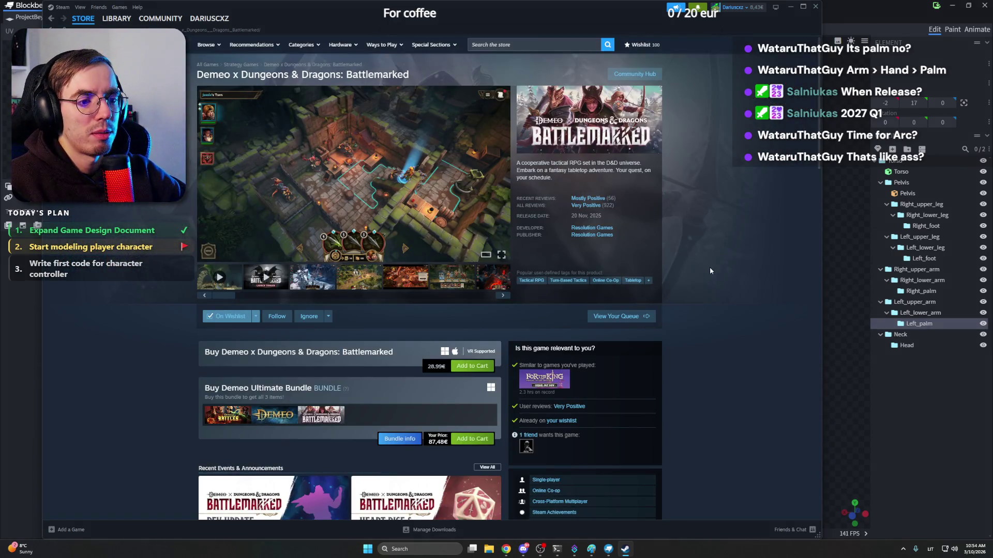
key("alt+Left")
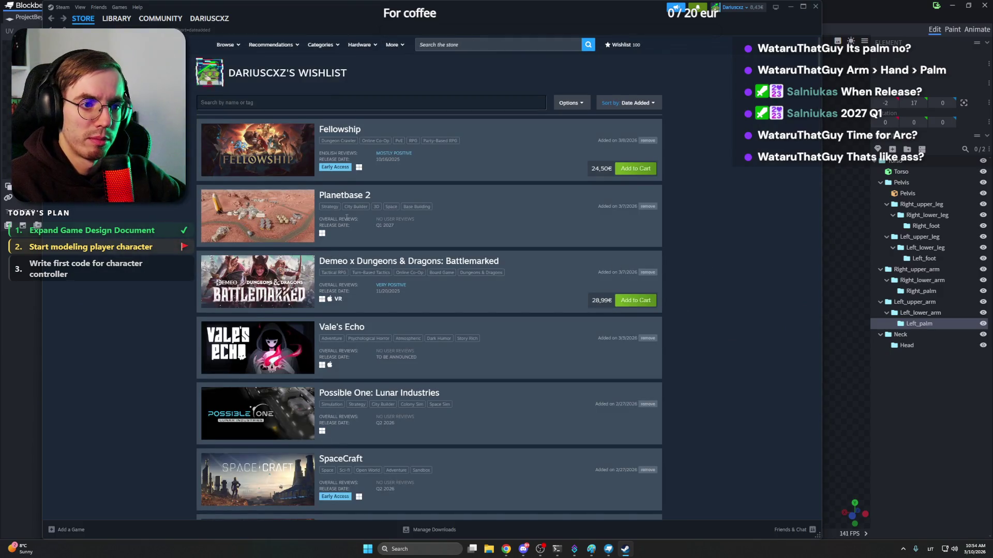
left_click(276, 224)
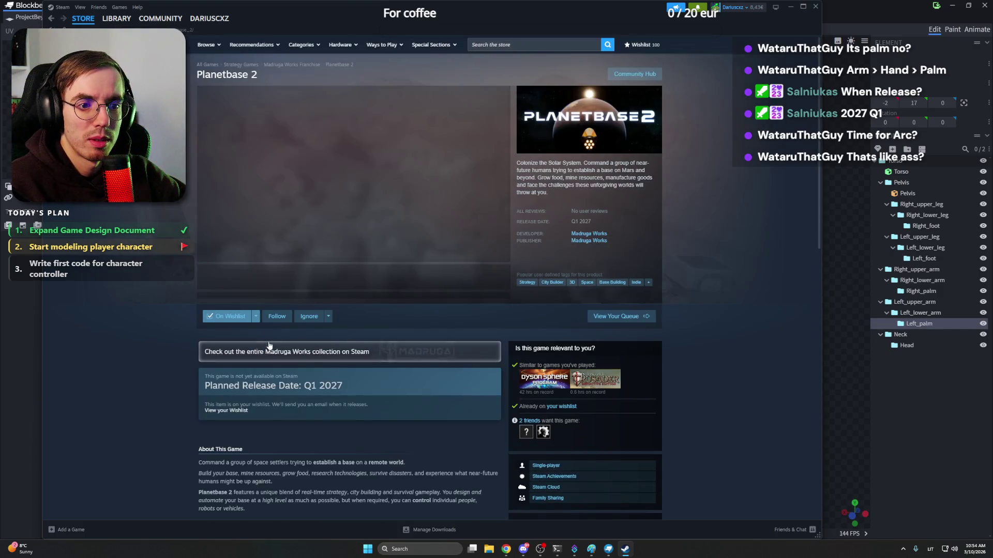
left_click(345, 208)
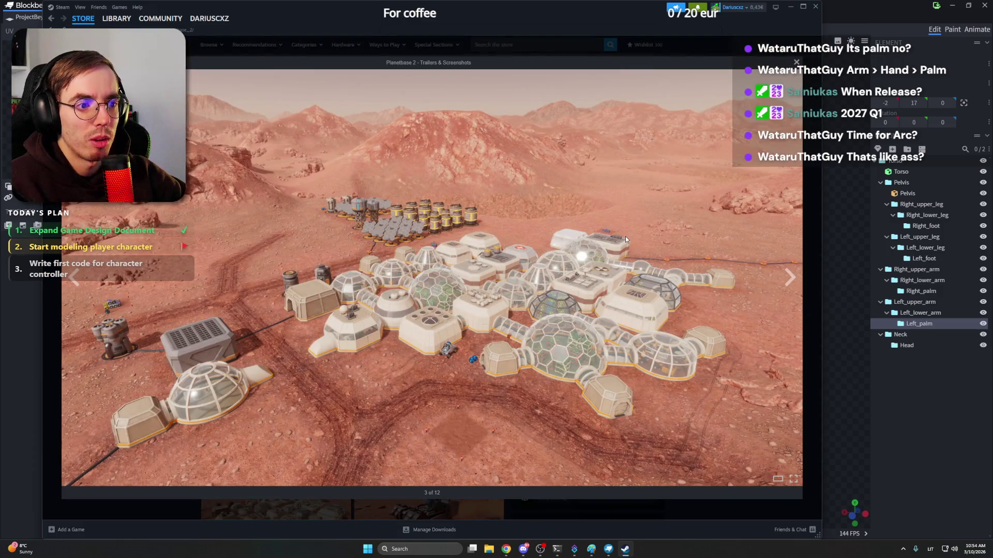
key("Right")
key("Right")
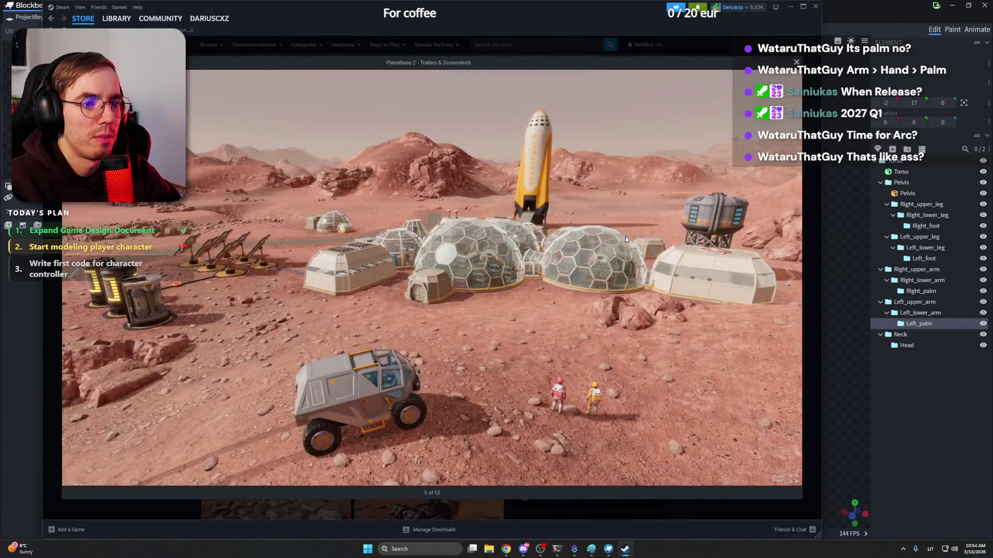
key("Right")
key("Right")
key("Right")
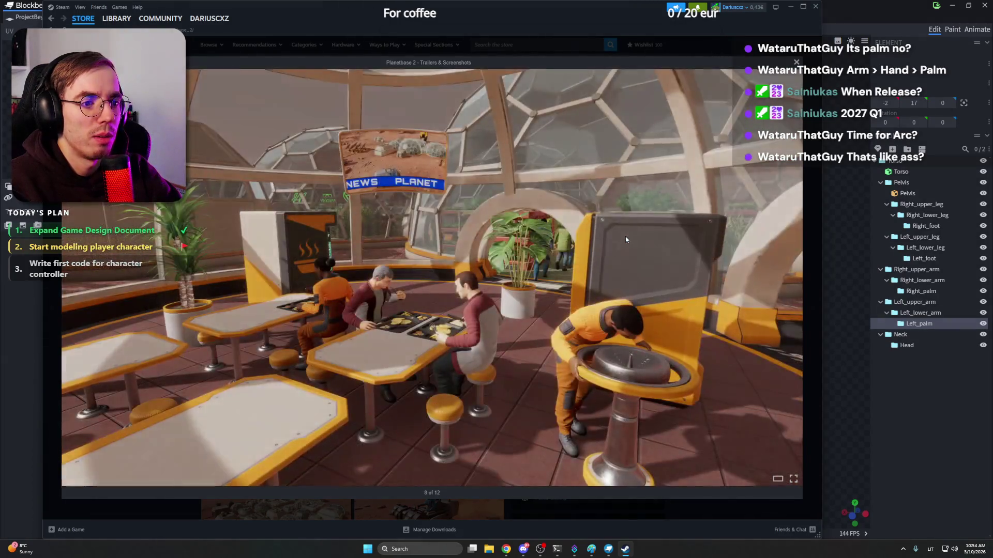
key("Right")
key("Right")
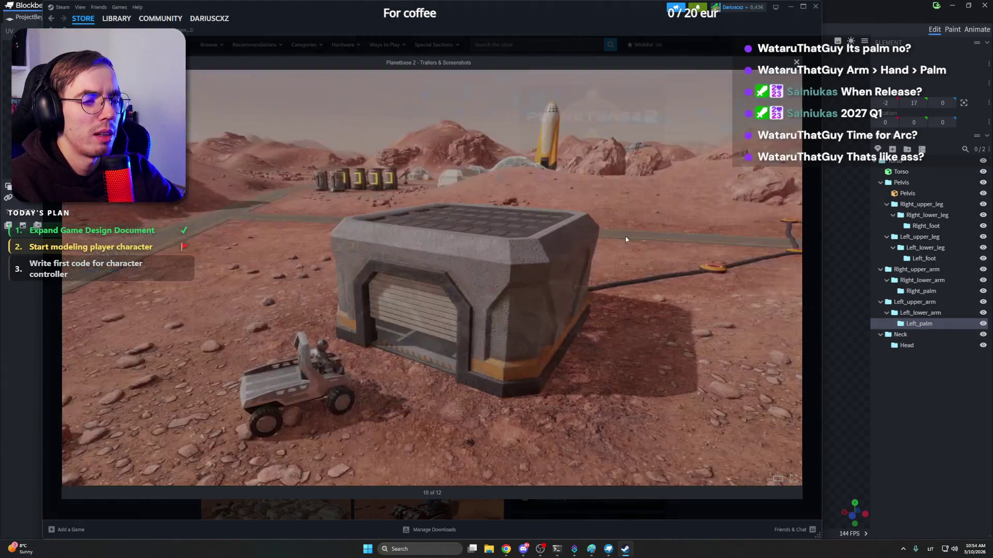
key("Right")
key("Right")
key("Right")
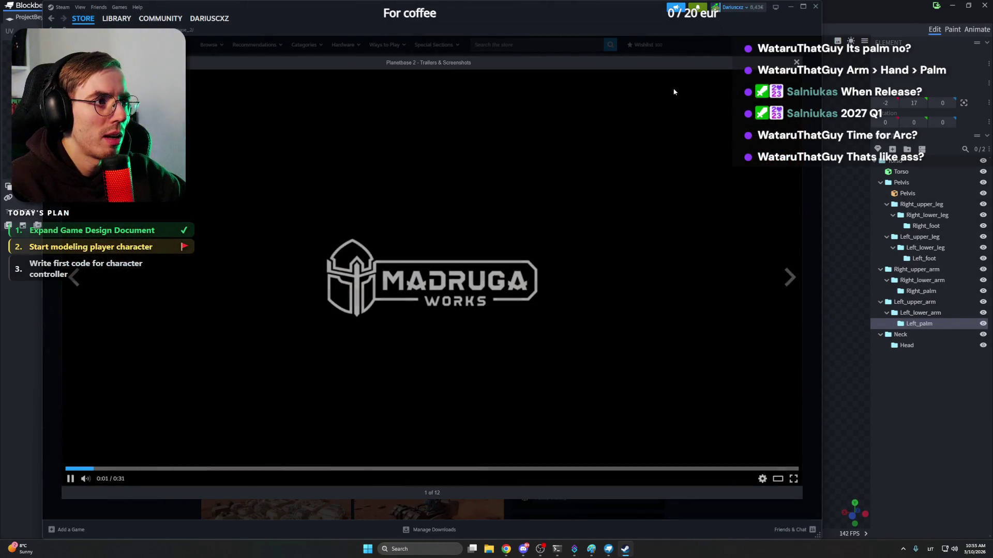
key("Escape")
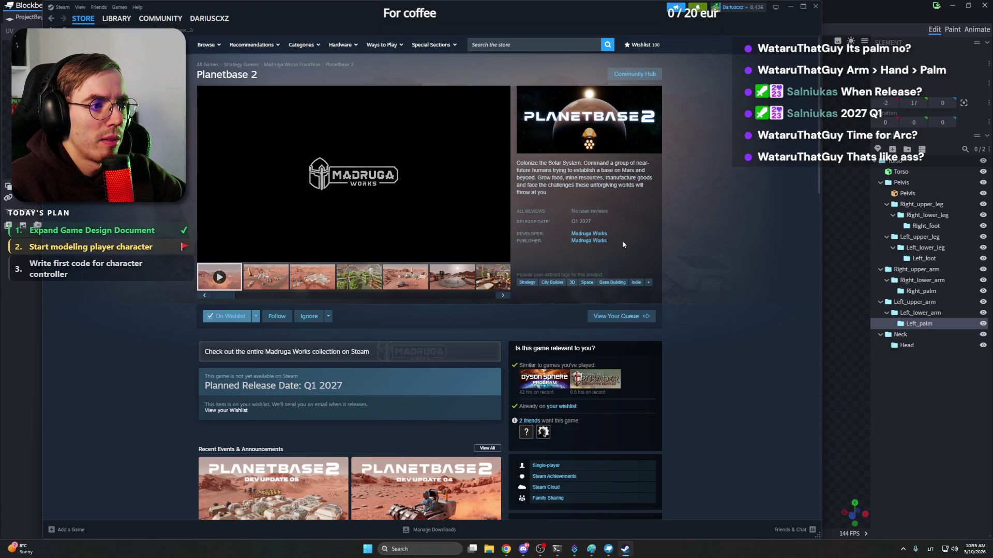
left_click(641, 44)
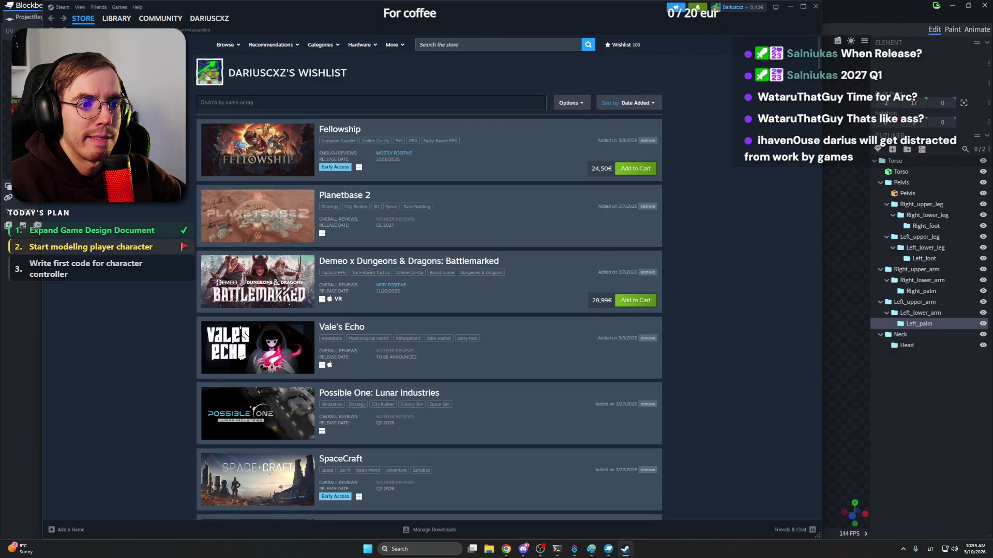
Step: Open the Possible One: Lunar Industries store page and browse its screenshots full size
scroll(450, 243, "down", 3)
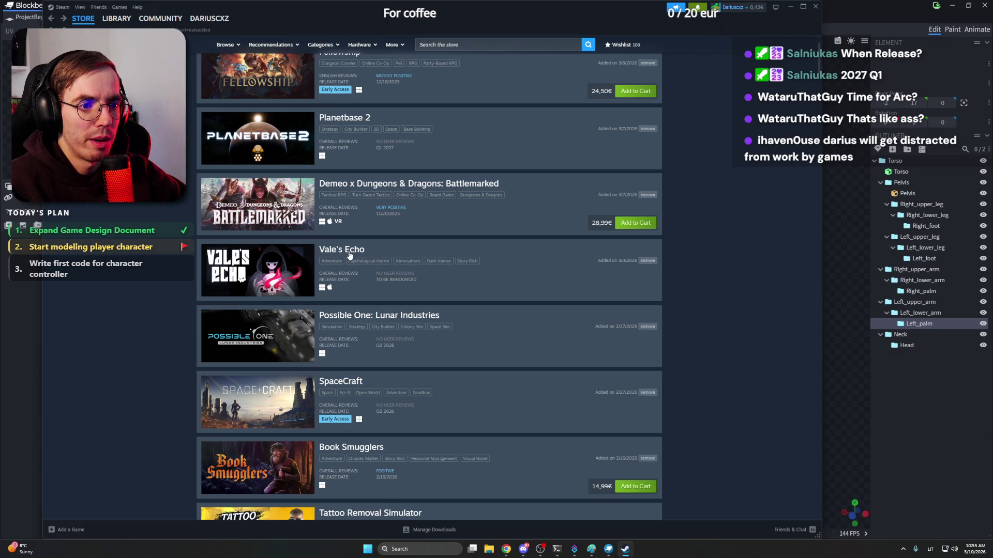
left_click(275, 337)
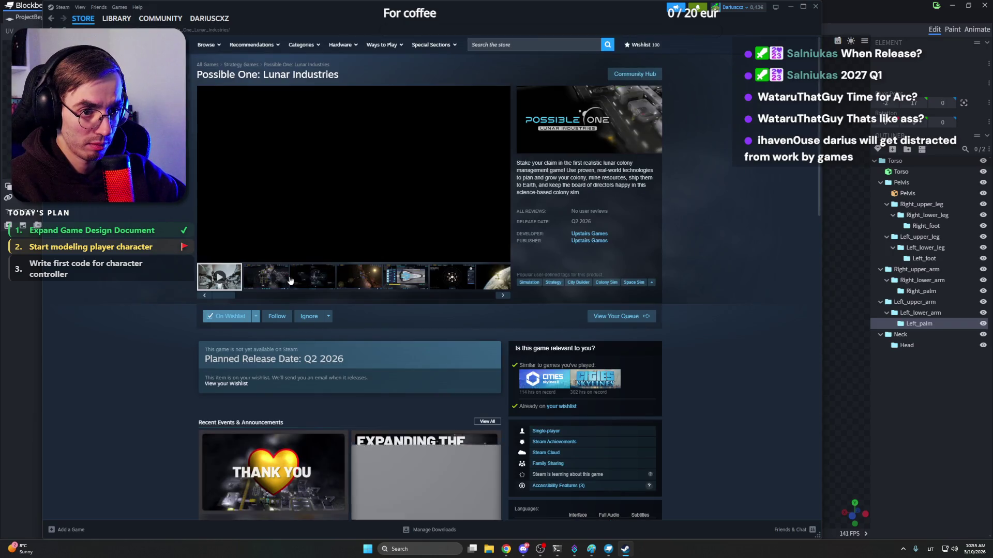
left_click(357, 214)
key("Right")
key("Right")
key("Right")
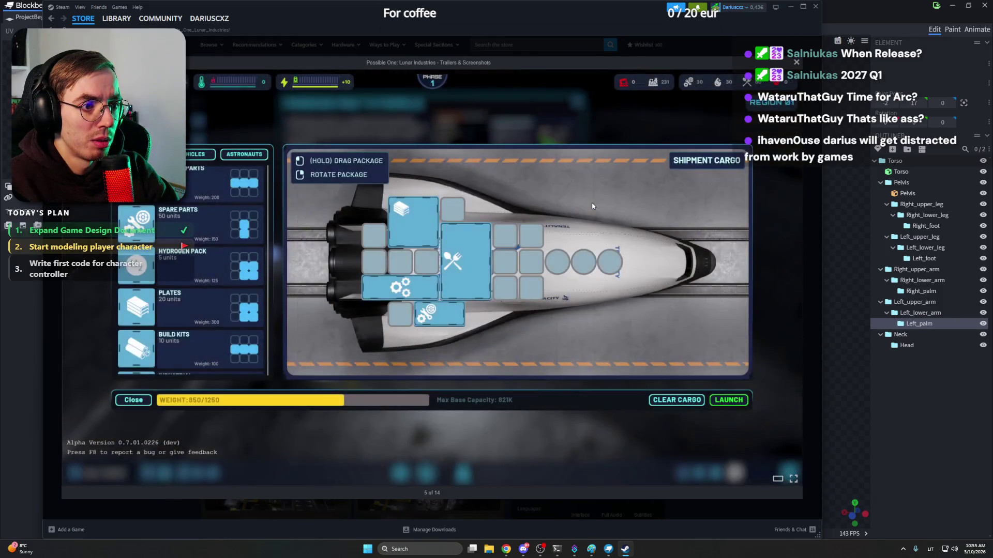
key("Right")
key("Right")
key("Right")
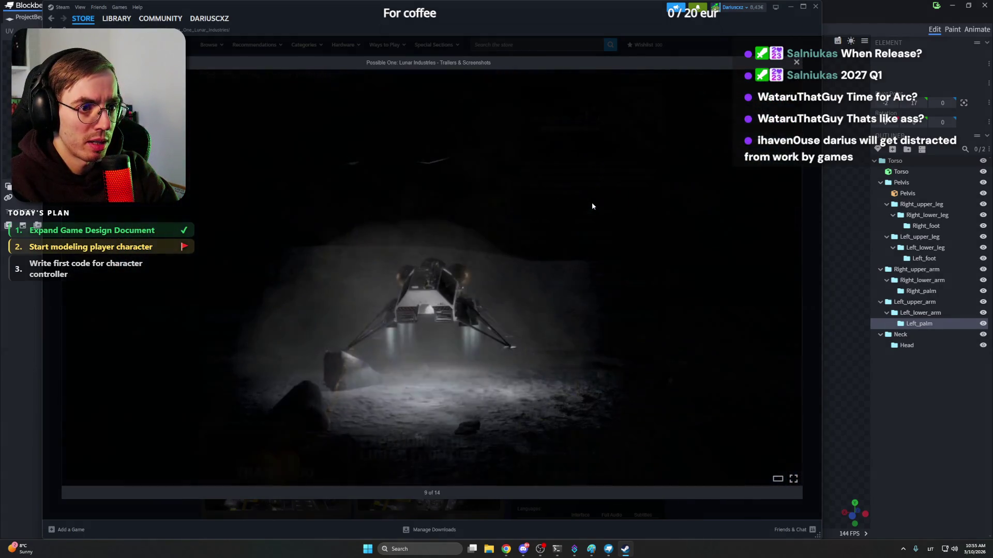
key("Left")
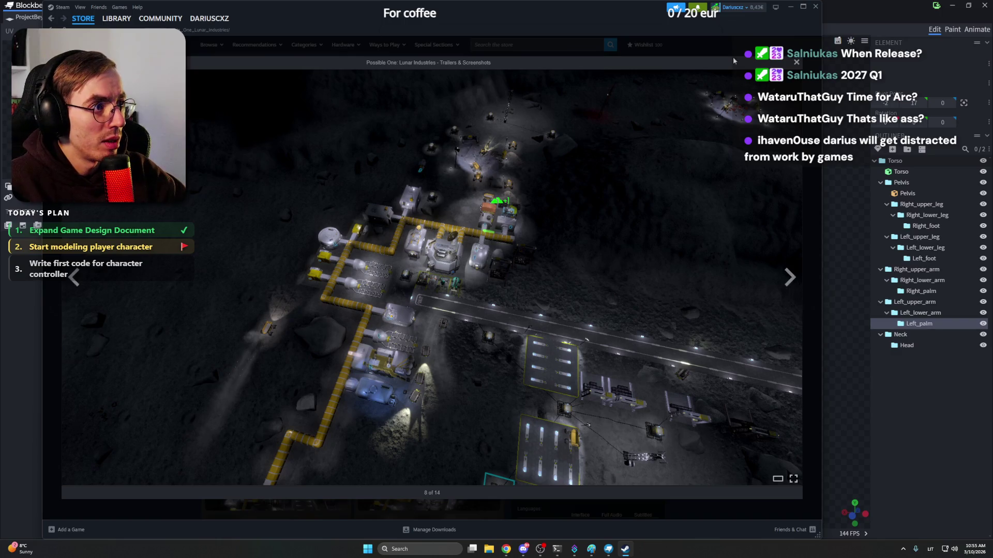
key("Escape")
Step: Go back to the wishlist, scroll through the whole list, and return to the top
key("alt+Left")
scroll(354, 340, "down", 2)
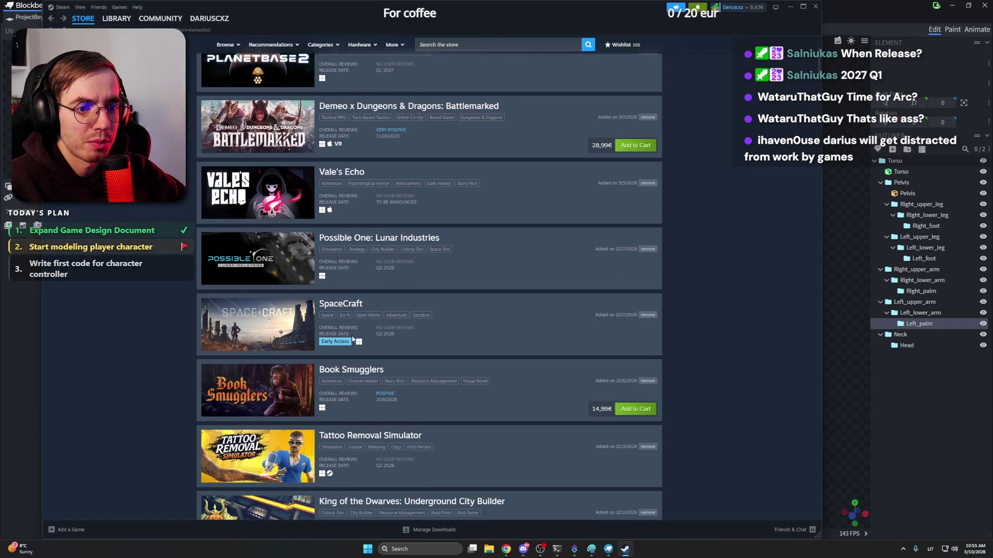
mouse_move(276, 332)
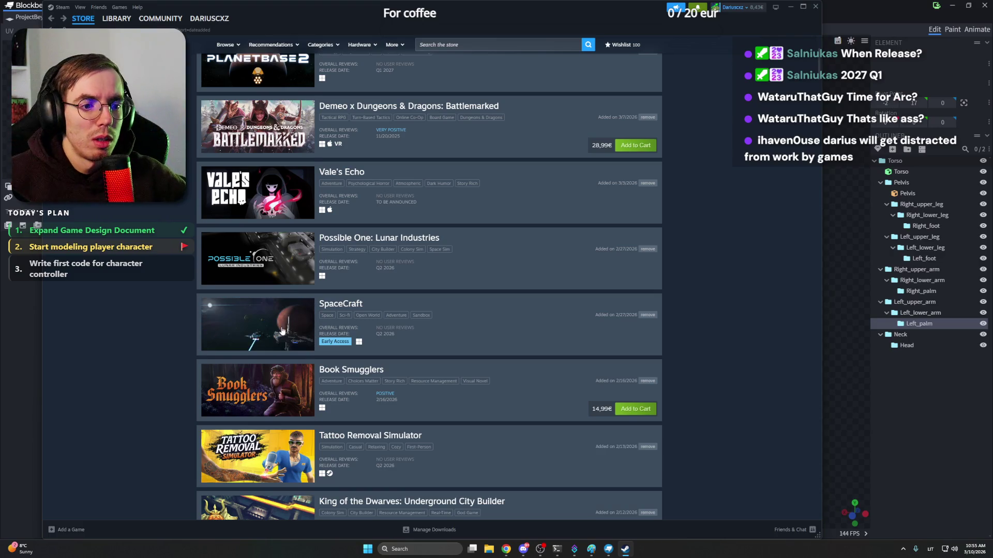
scroll(276, 331, "down", 2)
scroll(173, 299, "down", 5)
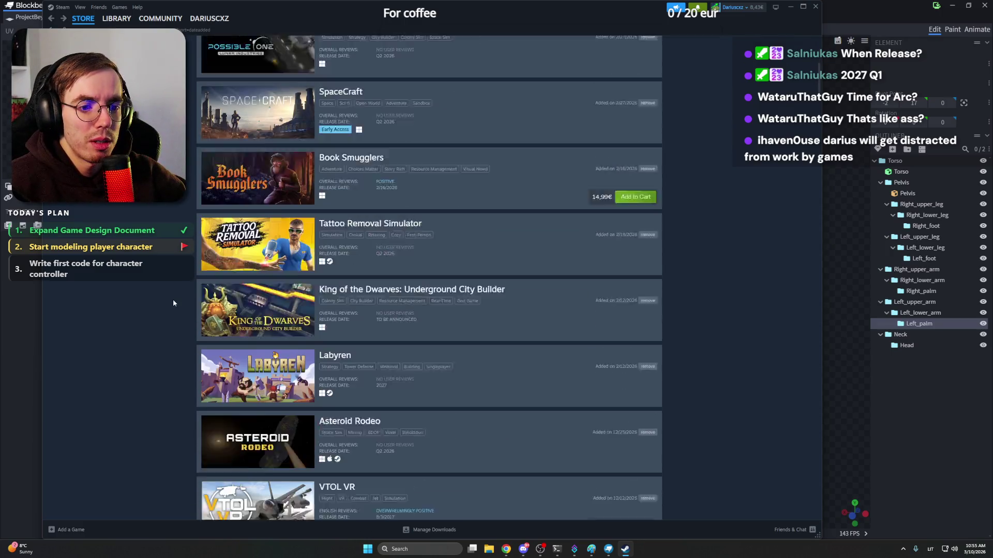
scroll(176, 303, "down", 15)
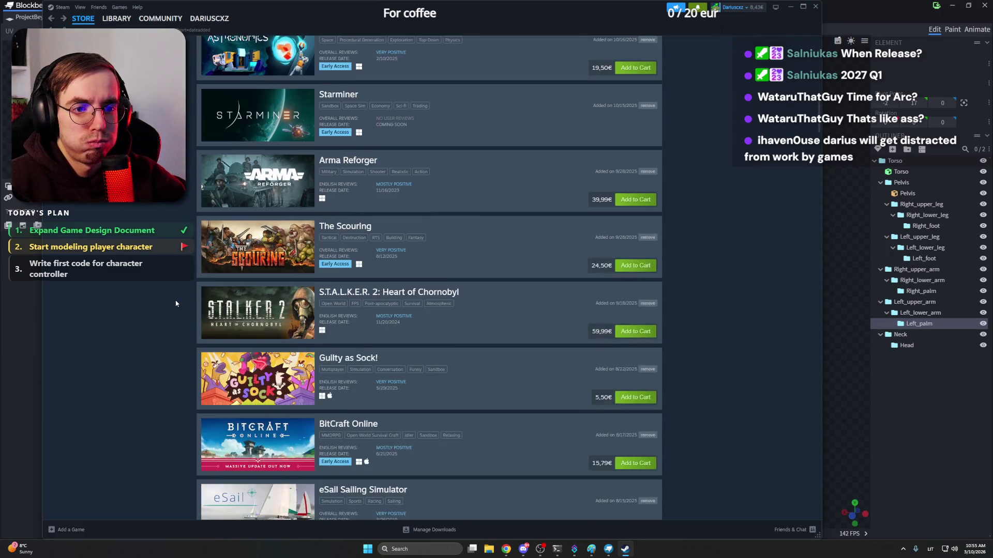
scroll(176, 303, "down", 9)
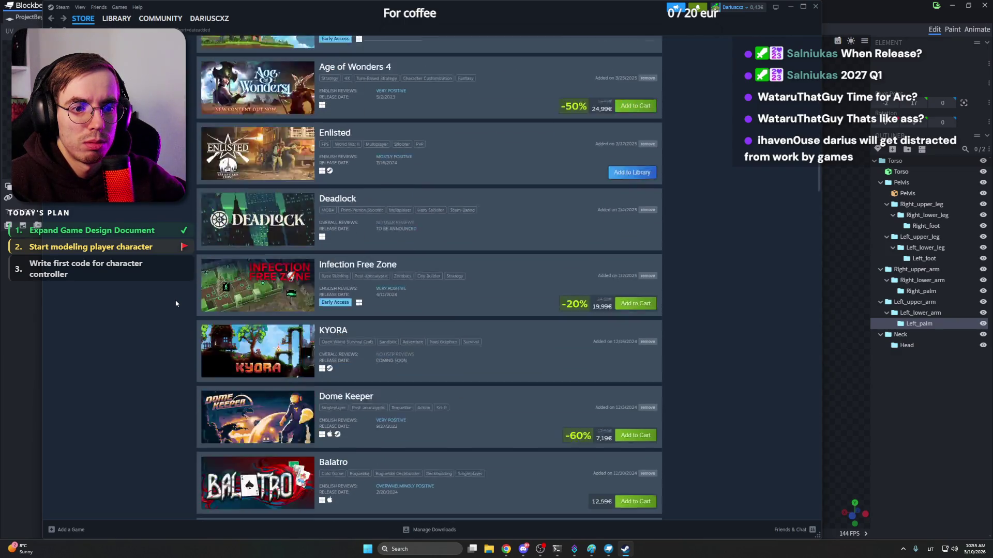
scroll(176, 303, "down", 6)
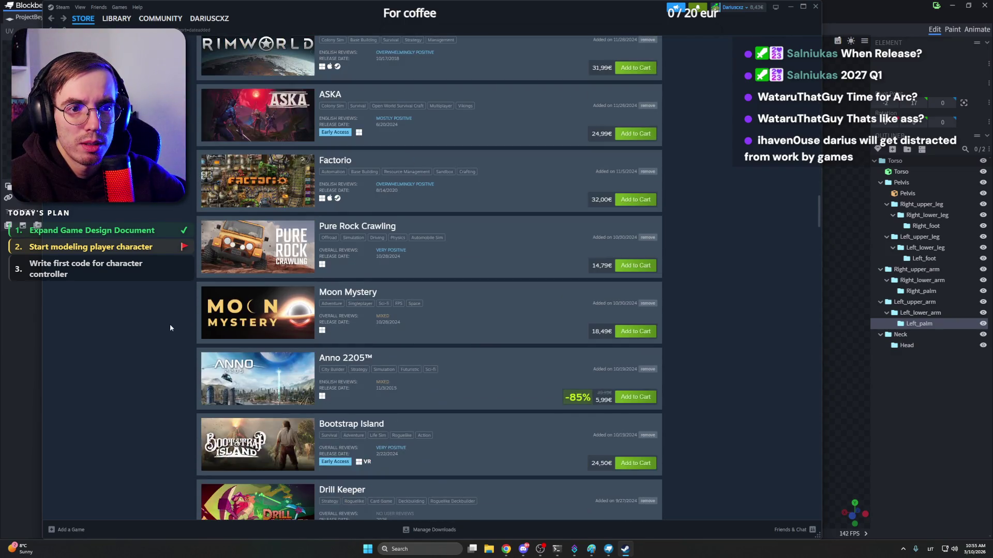
scroll(173, 333, "down", 5)
scroll(173, 333, "down", 10)
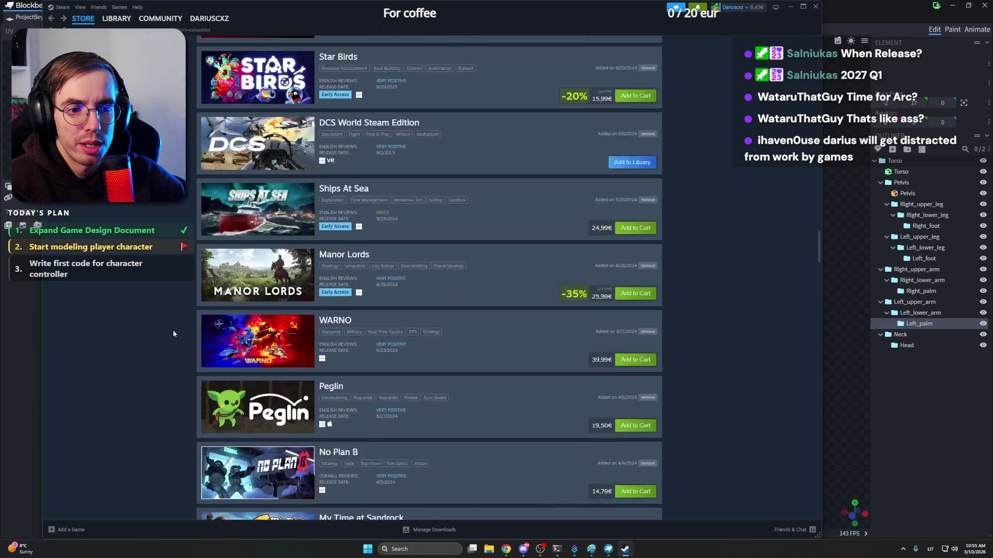
key("Home")
left_click(517, 45)
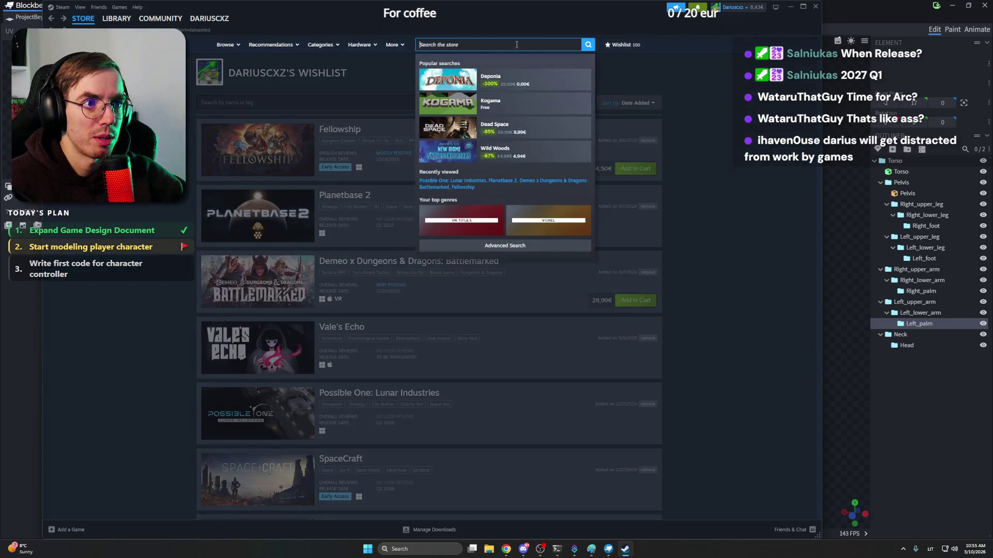
Step: Search the store for 'kiip', view the Kiipluu page, then minimize Steam
type("kiip")
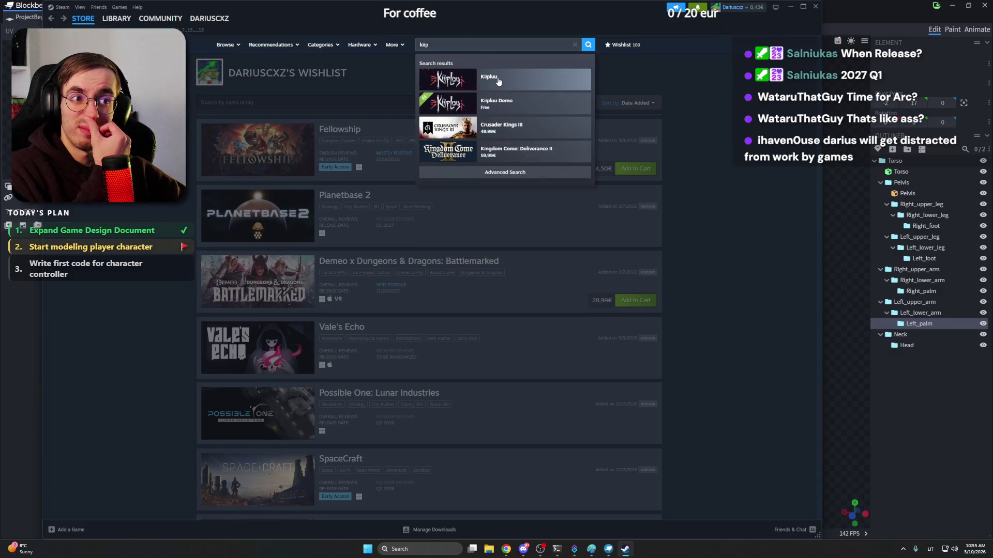
left_click(510, 100)
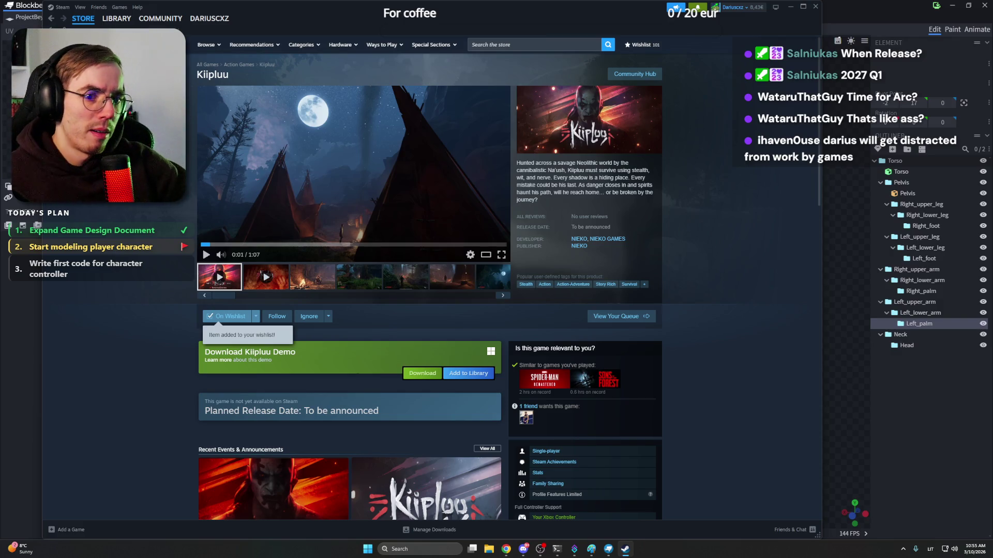
scroll(135, 246, "down", 10)
scroll(134, 247, "up", 10)
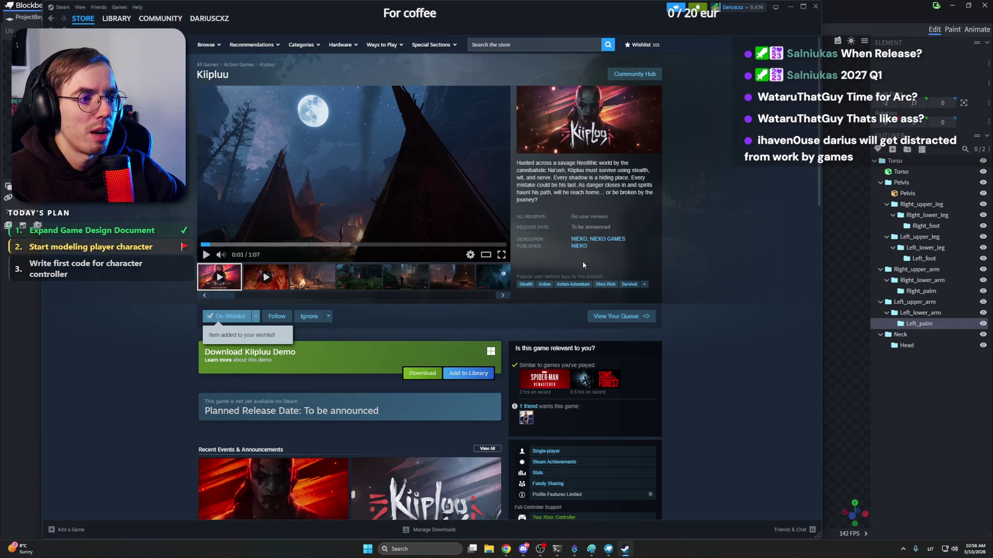
left_click(790, 9)
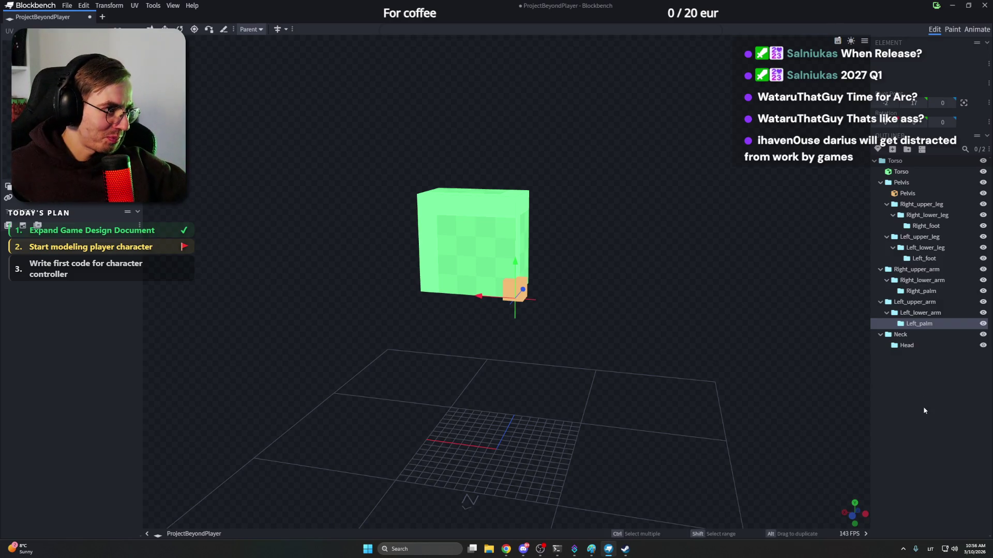
Step: Move the Torso group one unit along X and shift its pivot point along X
left_click(902, 172)
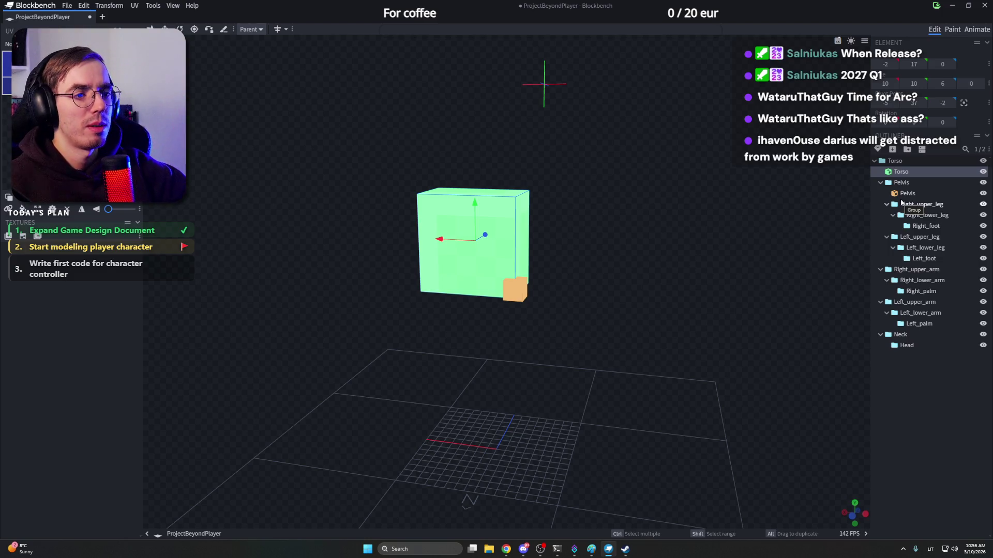
left_click(920, 426)
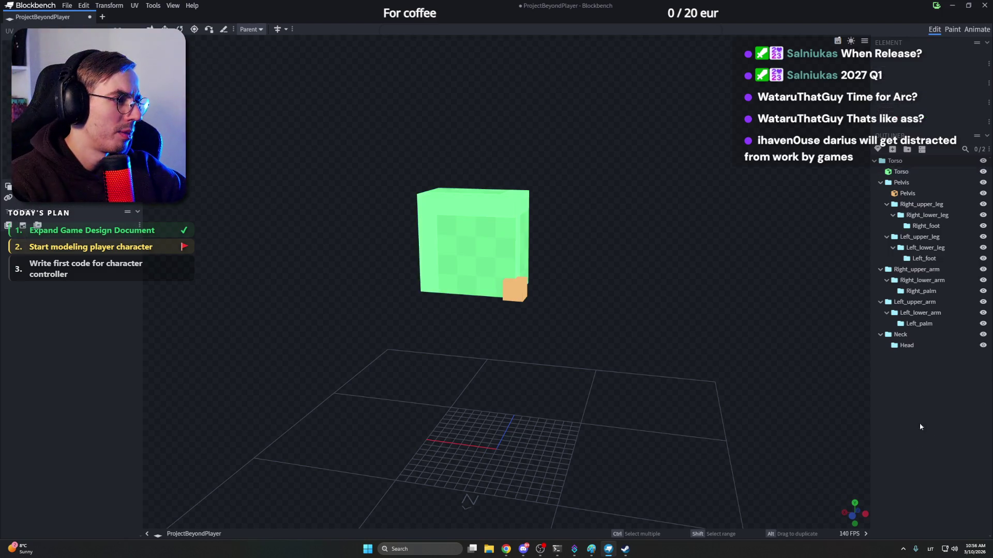
left_click(908, 171)
right_click_drag(543, 277, 530, 271)
mouse_move(530, 276)
left_mouse_down()
mouse_move(520, 285)
mouse_move(557, 272)
mouse_move(544, 267)
mouse_move(829, 210)
left_mouse_up()
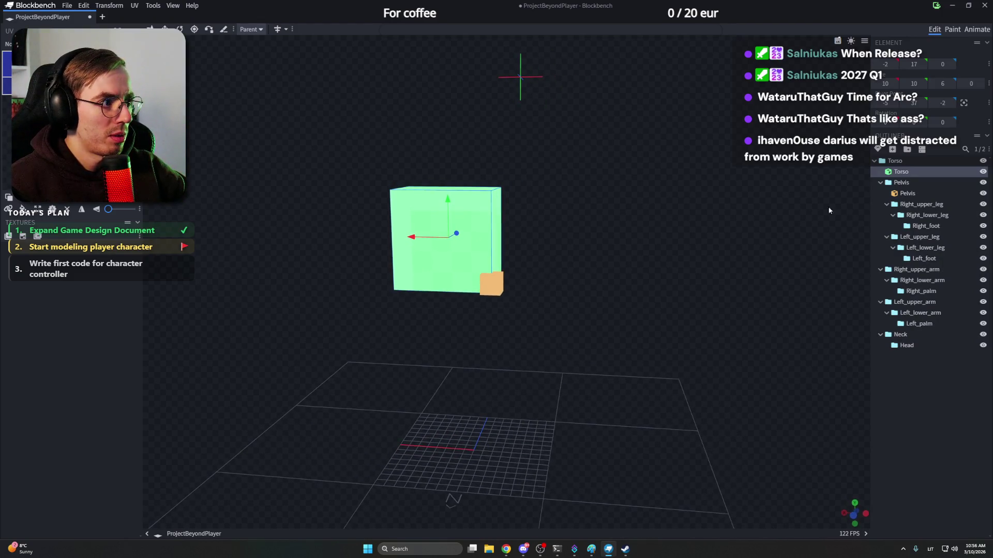
key("ctrl+a")
left_click(463, 260)
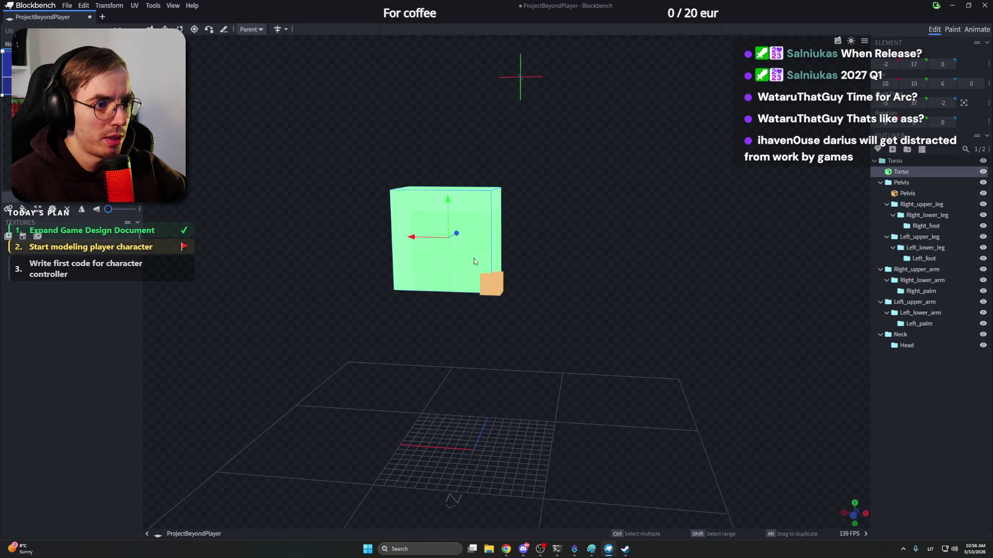
left_click(898, 164)
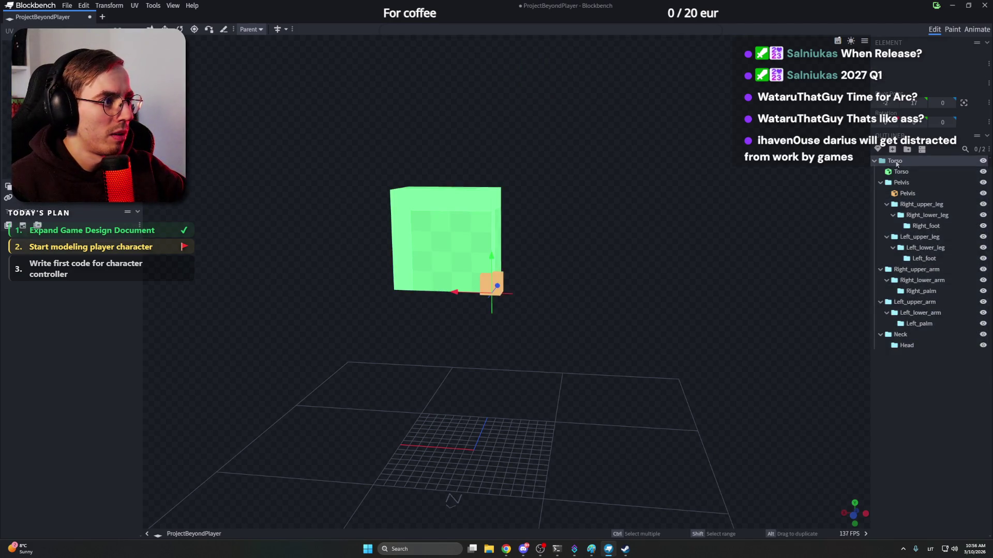
mouse_move(435, 258)
left_mouse_down()
mouse_move(614, 274)
mouse_move(603, 303)
mouse_move(660, 276)
left_mouse_up()
mouse_move(517, 243)
left_mouse_down()
mouse_move(513, 356)
mouse_move(544, 356)
mouse_move(527, 372)
mouse_move(520, 361)
mouse_move(513, 370)
mouse_move(516, 282)
mouse_move(494, 256)
mouse_move(470, 269)
mouse_move(493, 292)
left_mouse_up()
mouse_move(884, 102)
left_mouse_down()
mouse_move(737, 209)
mouse_move(545, 285)
mouse_move(513, 321)
mouse_move(540, 318)
left_mouse_up()
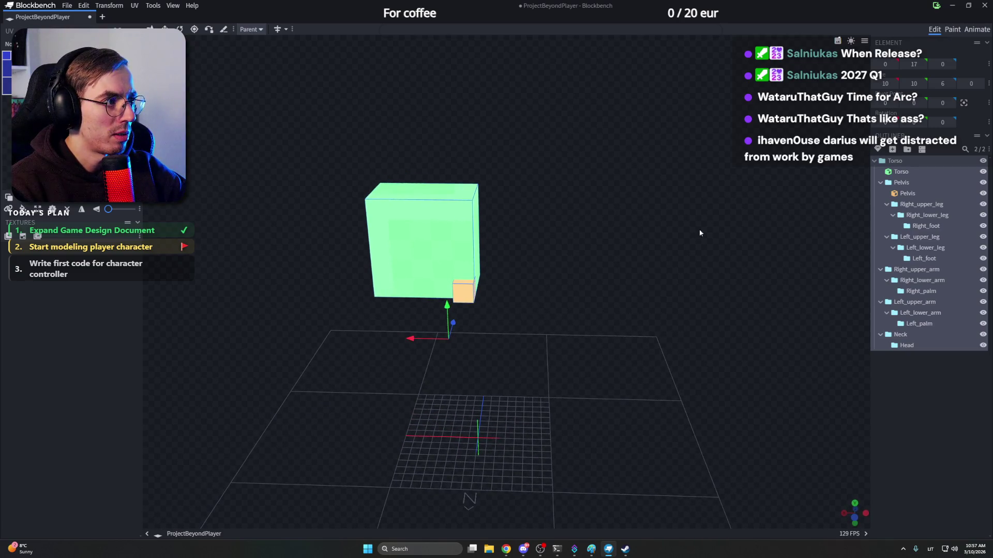
Step: Enter 0 for the Torso pivot Z and raise the Torso group to Y 13
type("0")
left_click_drag(548, 331, 539, 381)
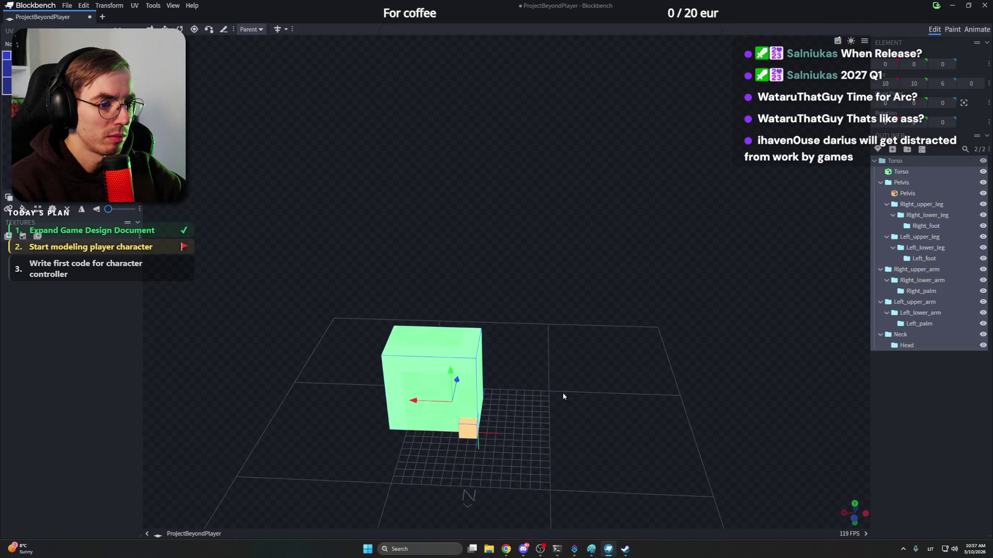
left_click(902, 175)
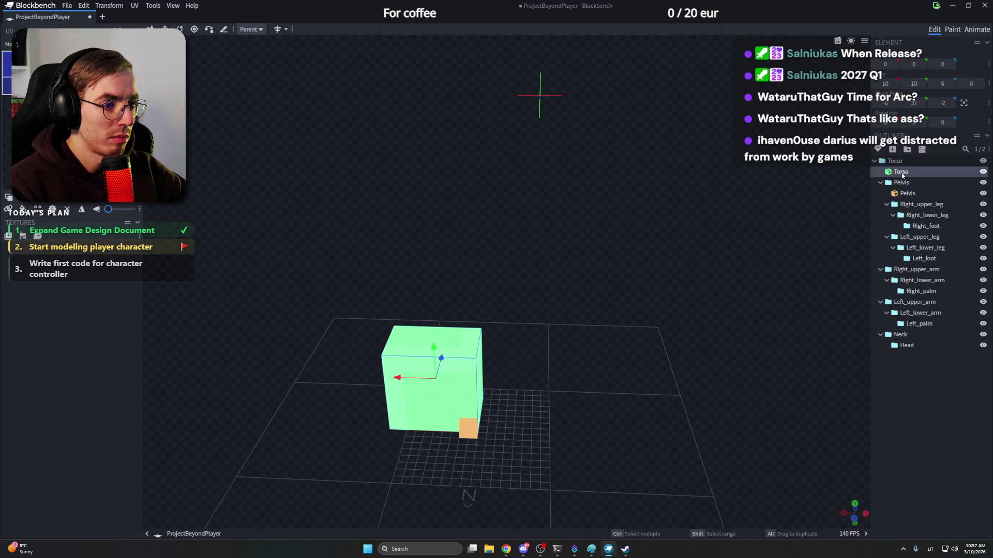
left_click_drag(561, 101, 514, 89)
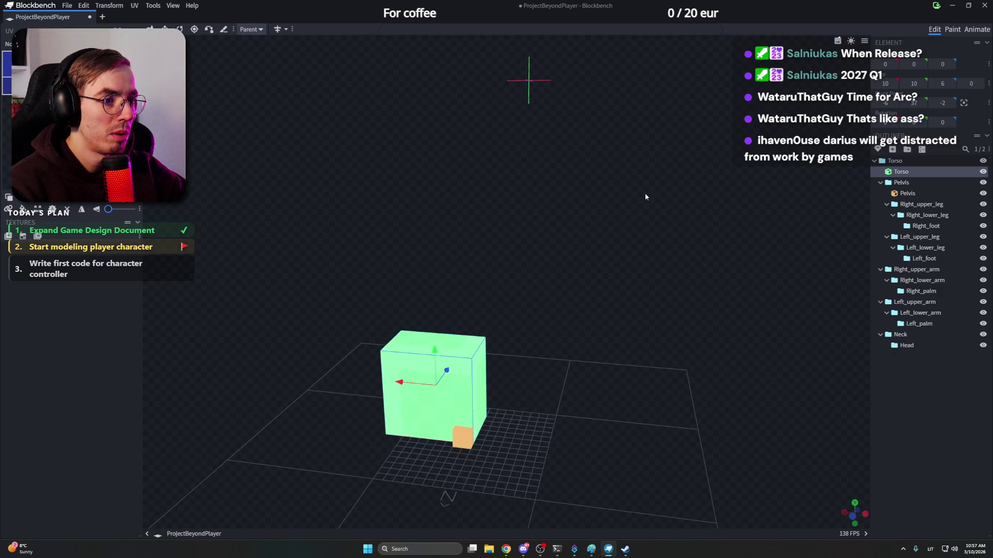
type("0")
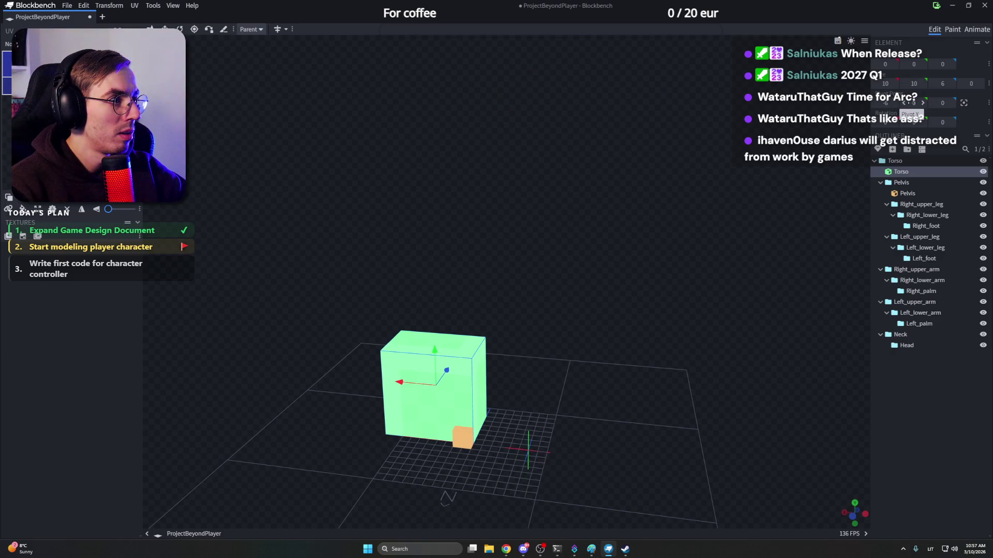
left_click_drag(579, 309, 605, 309)
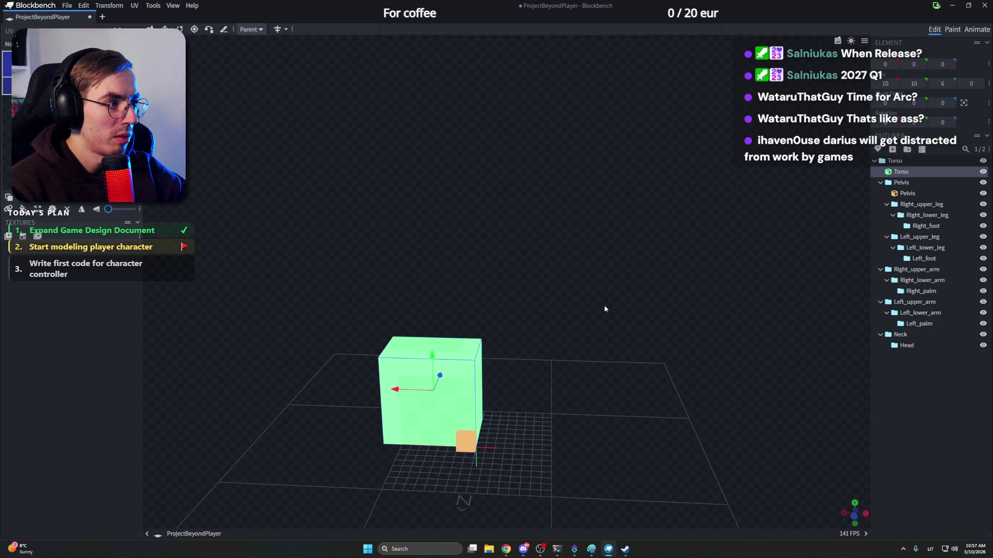
left_click(894, 163)
mouse_move(554, 361)
left_mouse_down()
mouse_move(567, 376)
mouse_move(835, 210)
left_mouse_up()
left_click_drag(452, 380, 463, 270)
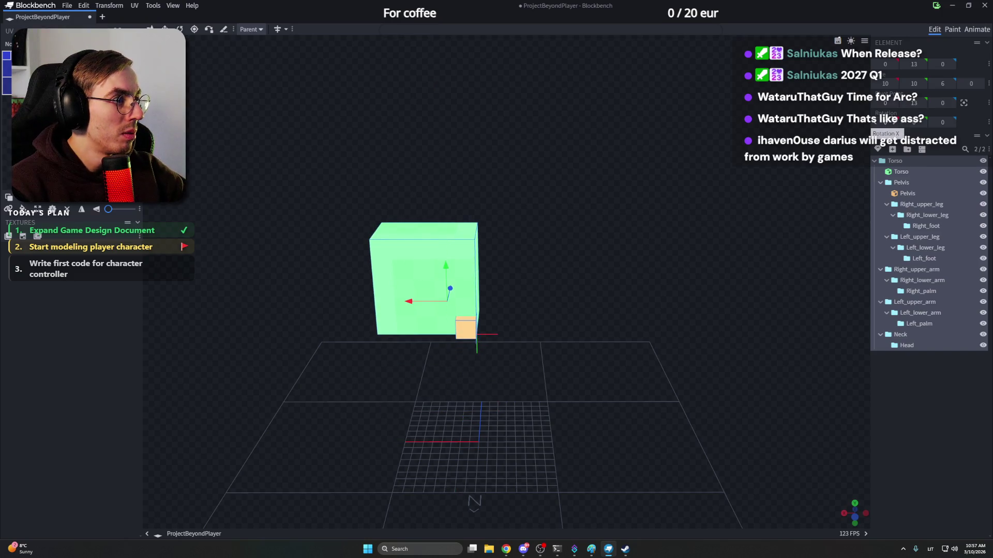
left_click_drag(886, 122, 907, 122)
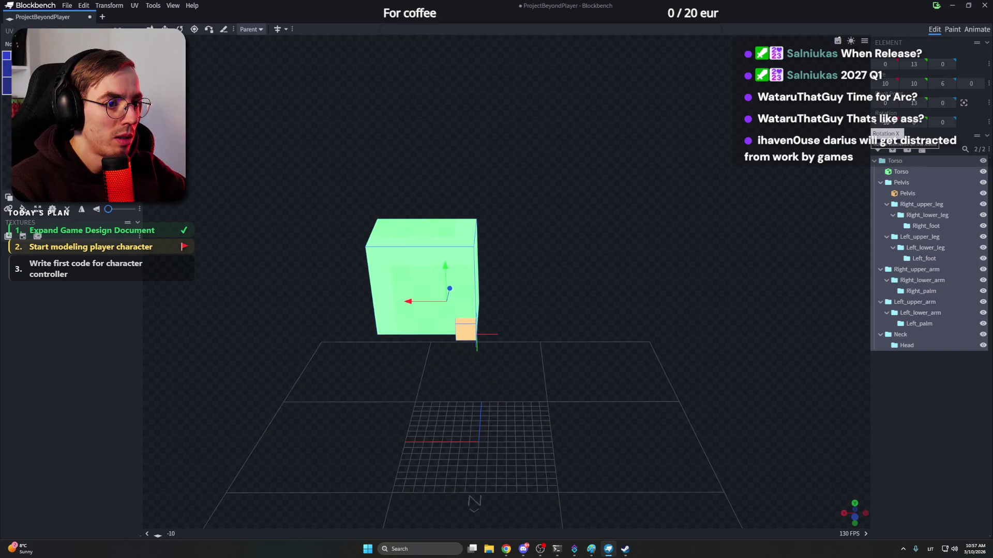
key("ctrl+z")
Step: Raise the Torso group further along Y, from 13 up to 17
mouse_move(517, 336)
left_mouse_down()
mouse_move(559, 339)
mouse_move(591, 310)
mouse_move(562, 312)
left_mouse_up()
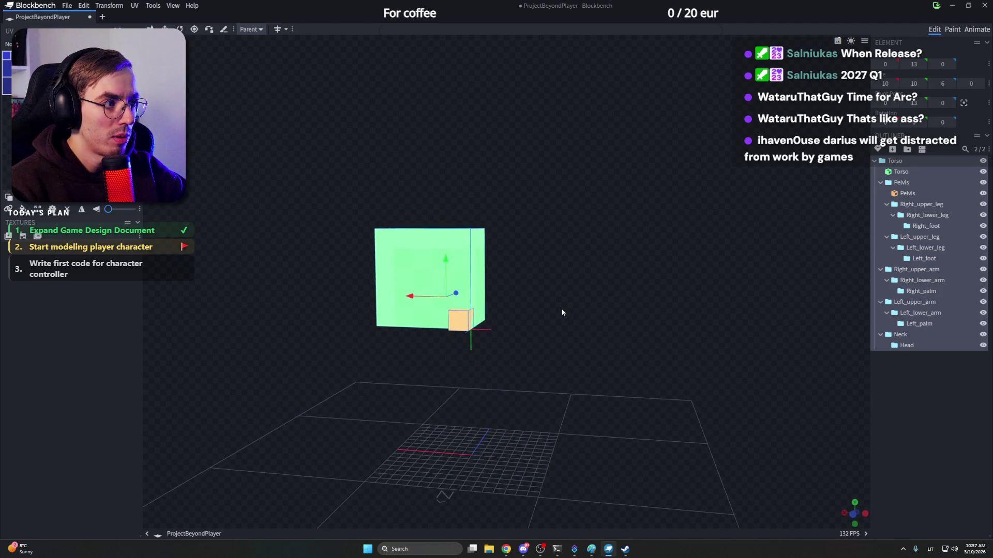
left_click(464, 283)
left_click(468, 302)
left_click(467, 300)
left_click(467, 300)
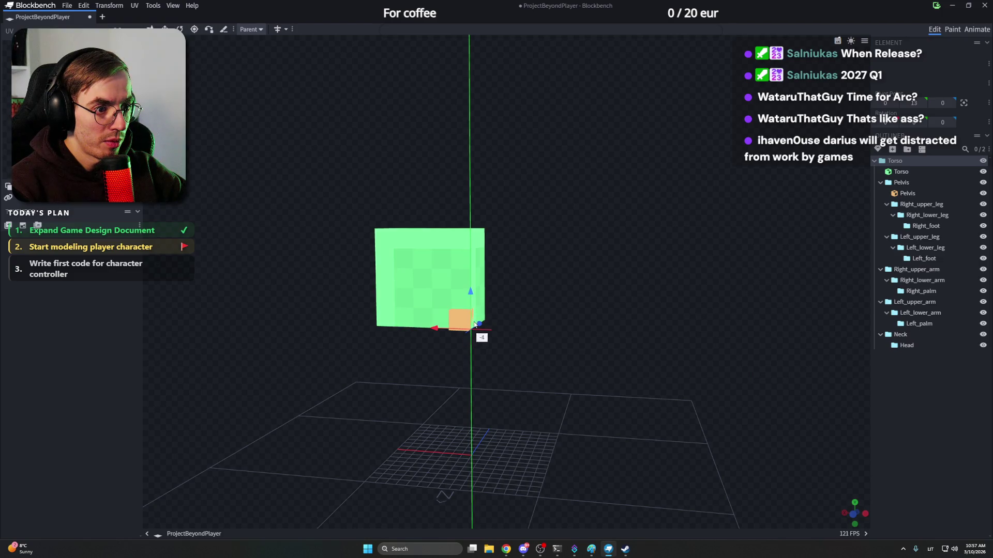
mouse_move(474, 274)
left_mouse_down()
mouse_move(499, 213)
mouse_move(487, 298)
mouse_move(528, 327)
mouse_move(473, 325)
left_mouse_up()
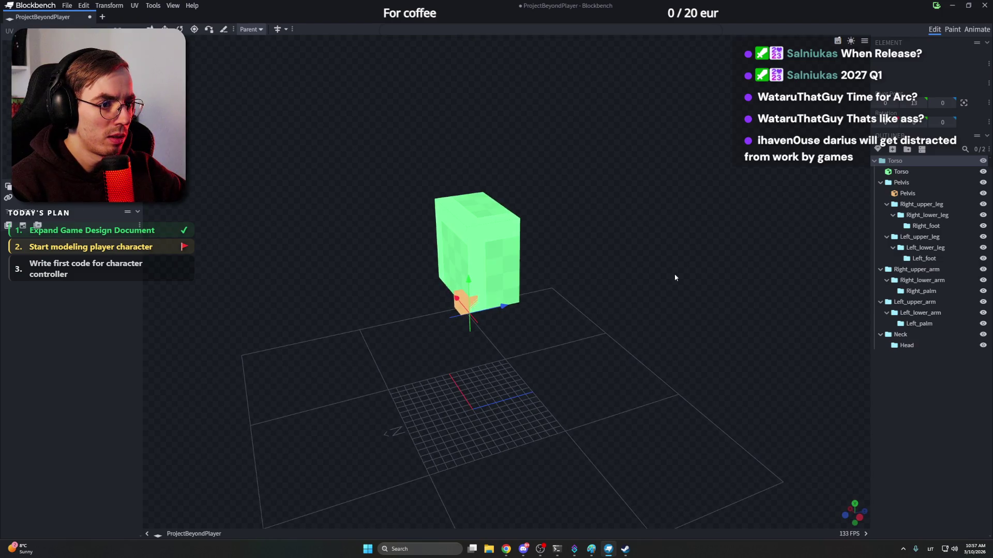
left_click(900, 165)
left_click_drag(471, 243, 474, 212)
Step: From the front view, move the Torso cube to X -5 and lower it over the Pelvis
key("KP_1")
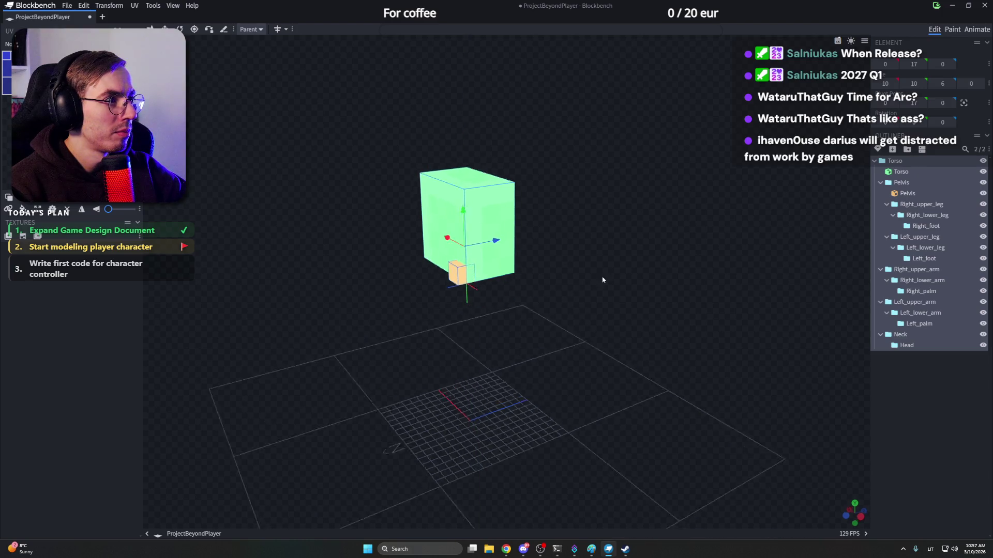
mouse_move(460, 235)
left_mouse_down()
mouse_move(599, 255)
mouse_move(626, 235)
mouse_move(750, 222)
left_mouse_up()
left_click(902, 172)
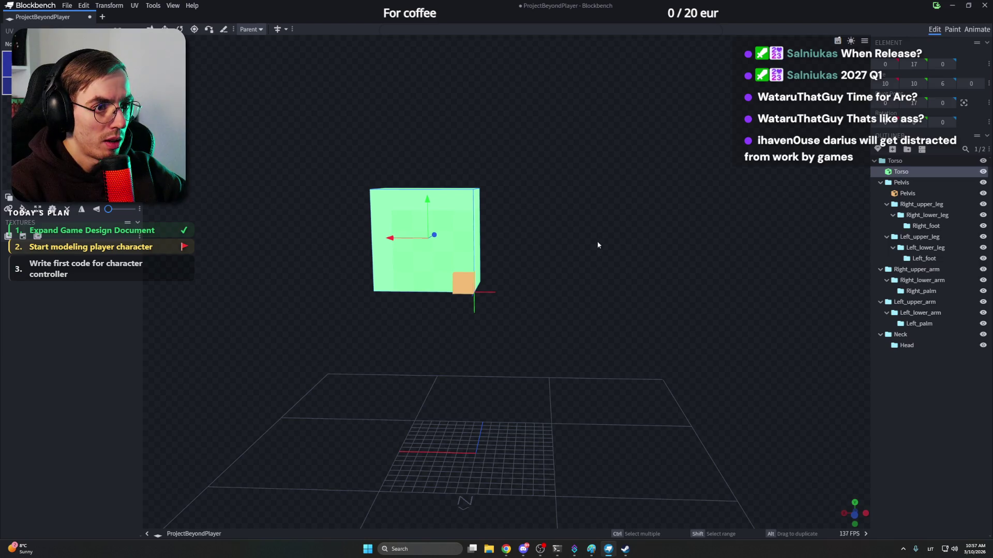
left_click_drag(599, 245, 604, 229)
left_click_drag(403, 237, 452, 237)
left_click_drag(480, 204, 477, 243)
mouse_move(549, 242)
left_mouse_down()
mouse_move(599, 241)
mouse_move(460, 238)
mouse_move(507, 247)
mouse_move(505, 227)
mouse_move(722, 244)
mouse_move(748, 263)
mouse_move(806, 194)
left_mouse_up()
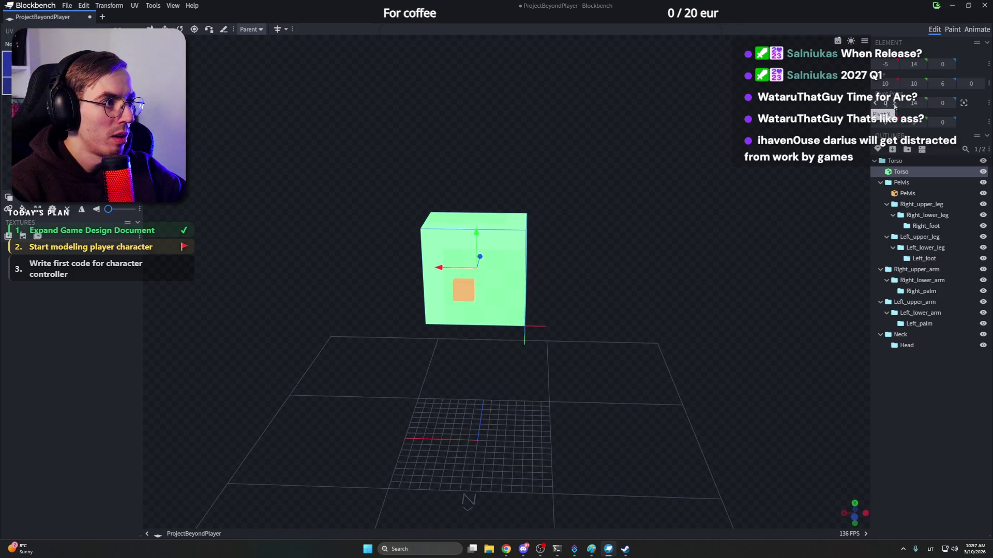
key("KP_0")
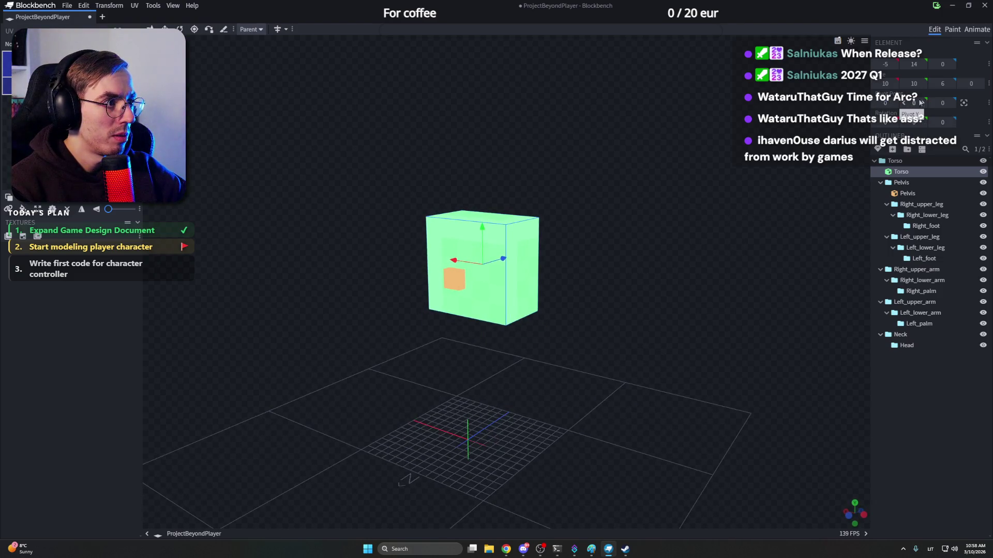
key("KP_6")
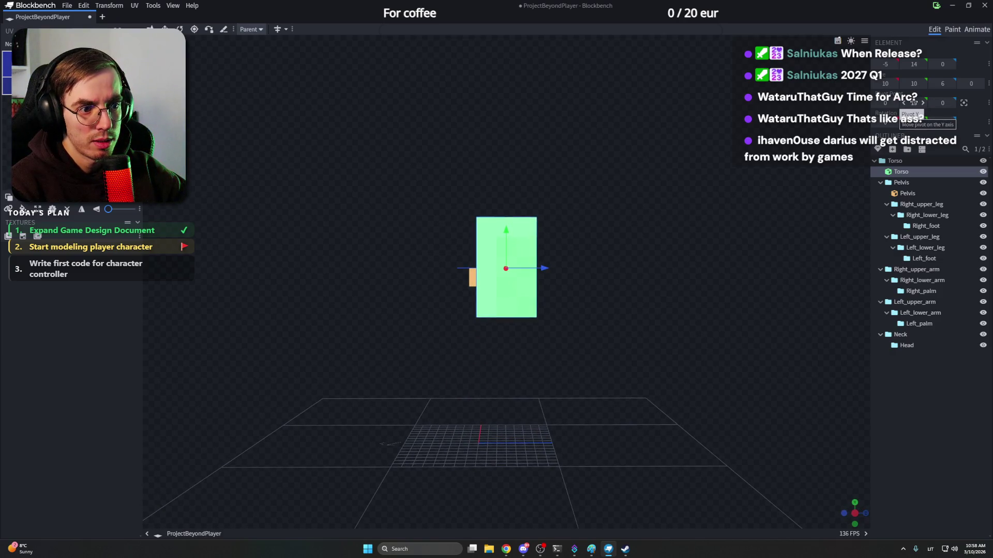
key("KP_0")
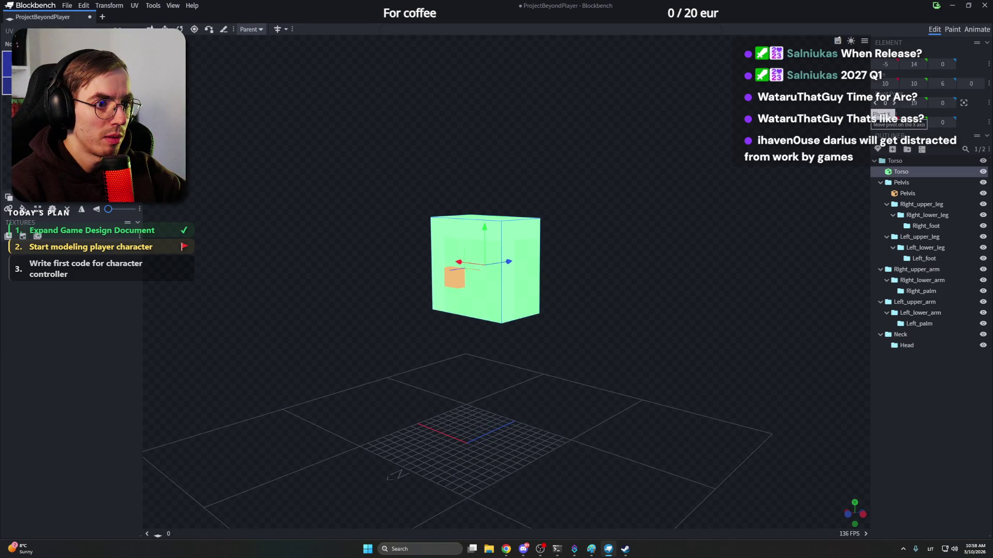
key("KP_6")
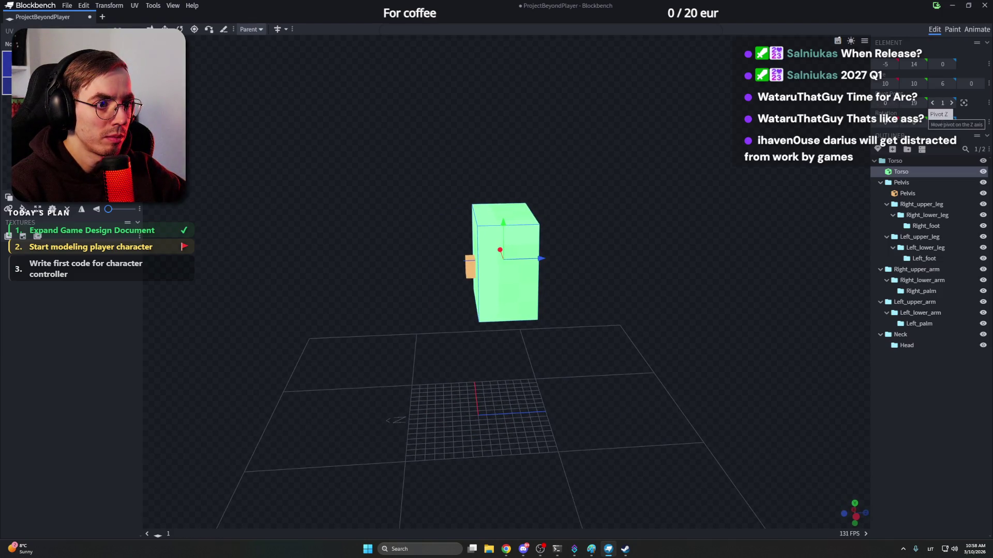
left_click_drag(558, 169, 740, 167)
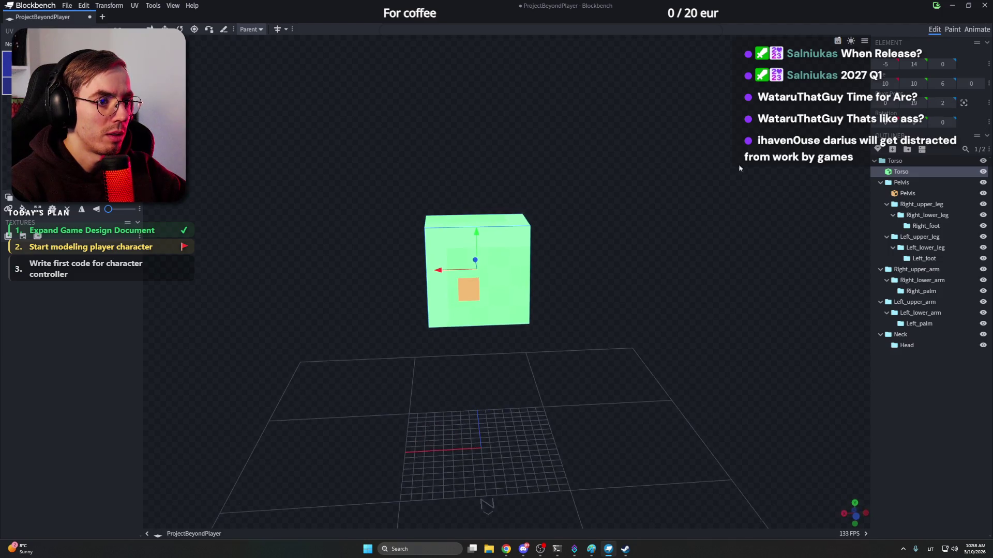
left_click(904, 193)
mouse_move(802, 212)
left_mouse_down()
mouse_move(647, 240)
mouse_move(621, 258)
mouse_move(482, 250)
mouse_move(730, 221)
mouse_move(700, 235)
mouse_move(458, 254)
mouse_move(454, 291)
left_mouse_up()
key("KP_1")
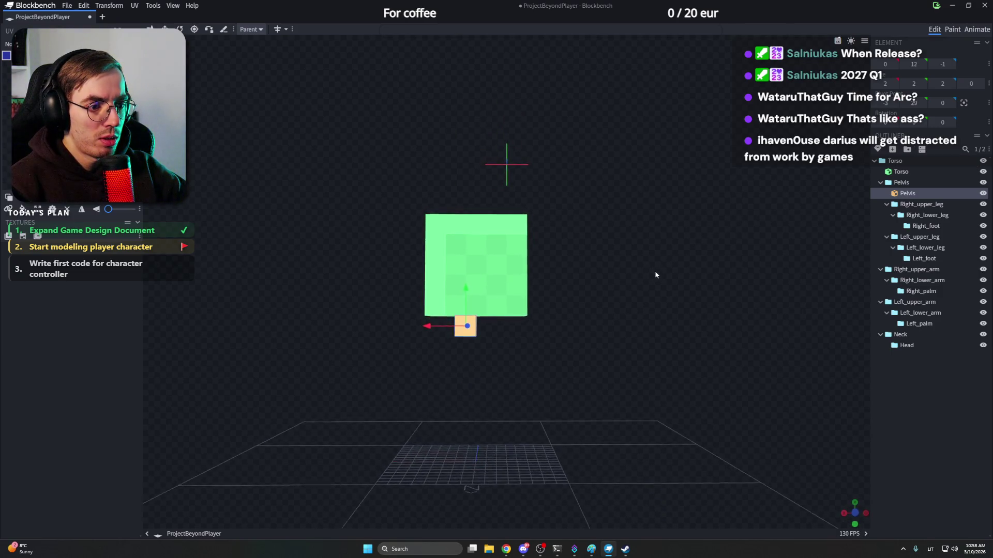
left_click_drag(439, 329, 450, 330)
mouse_move(561, 383)
left_mouse_down()
mouse_move(557, 402)
mouse_move(476, 375)
left_mouse_up()
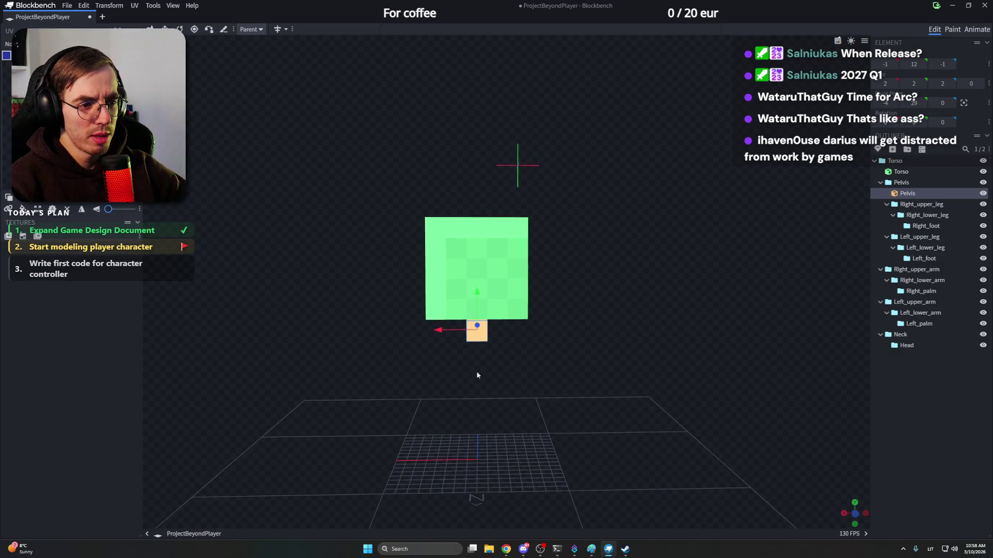
left_click_drag(451, 333, 441, 333)
mouse_move(533, 335)
left_mouse_down()
mouse_move(530, 374)
mouse_move(551, 333)
mouse_move(594, 318)
mouse_move(590, 378)
left_mouse_up()
left_click(916, 173)
left_click_drag(683, 243, 680, 212)
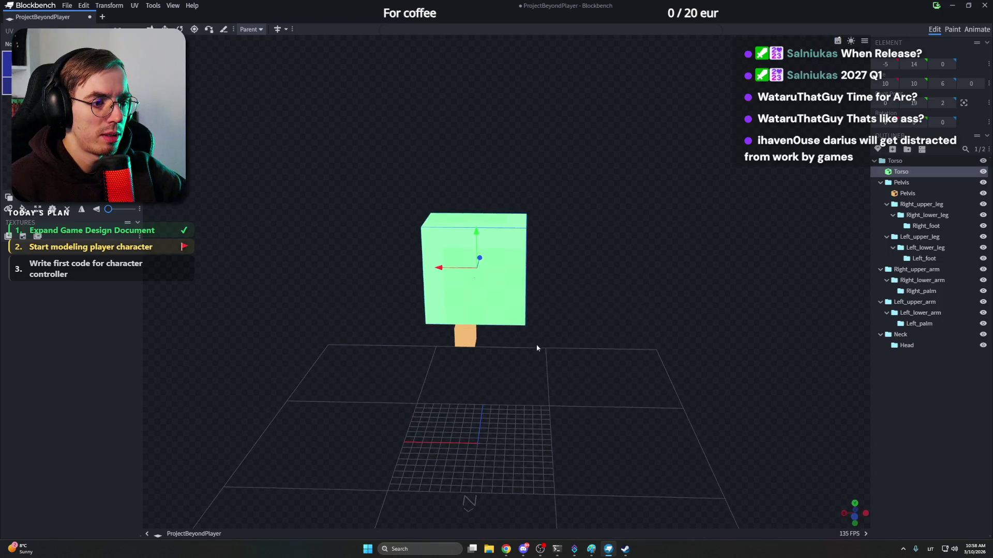
scroll(517, 362, "up", 5)
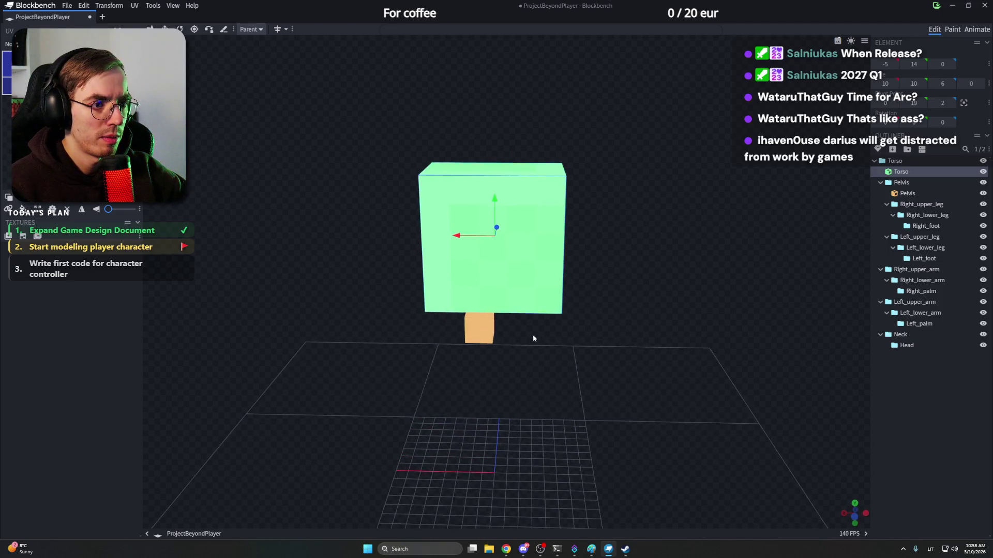
mouse_move(544, 329)
left_mouse_down()
mouse_move(558, 299)
mouse_move(542, 322)
mouse_move(542, 305)
mouse_move(543, 316)
left_mouse_up()
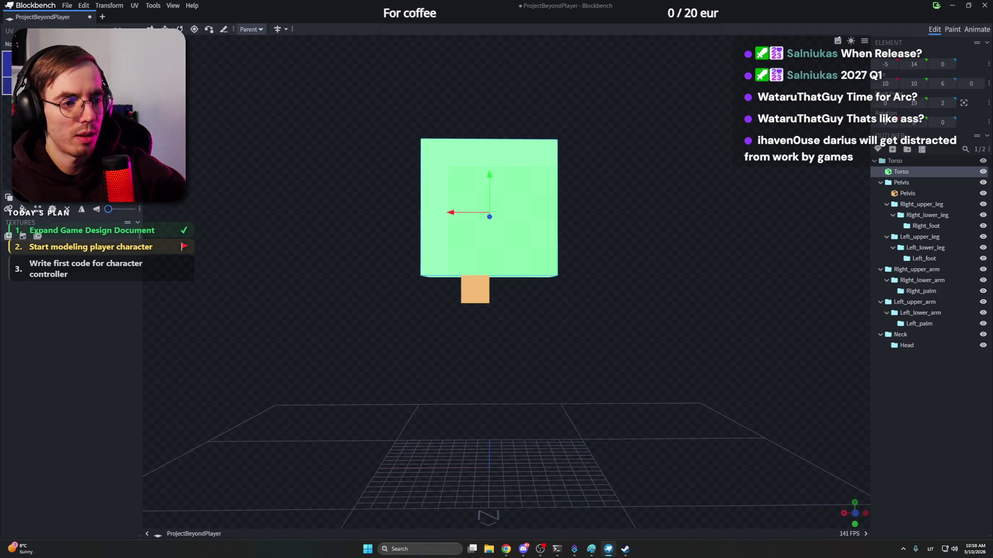
key("ctrl+Print")
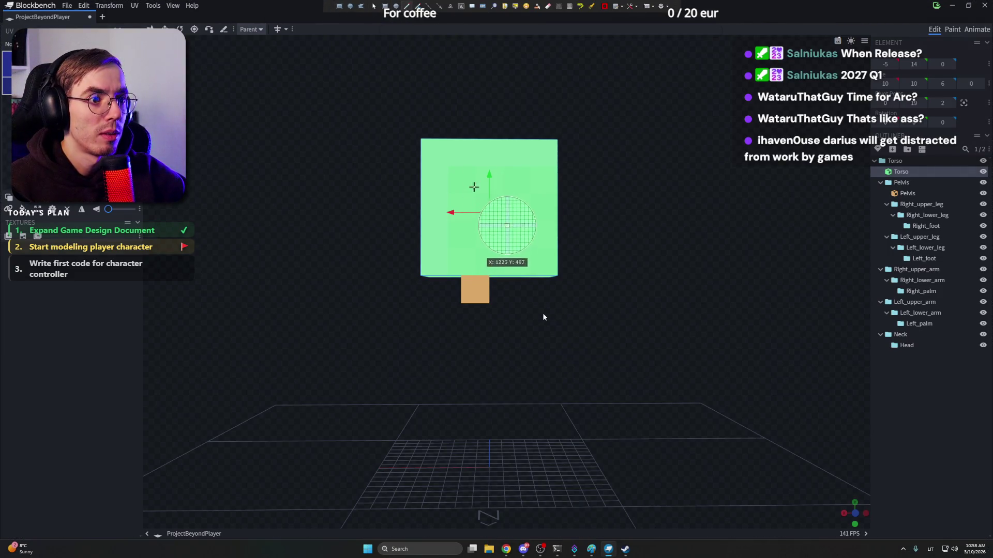
left_click_drag(489, 171, 489, 489)
key("Escape")
left_click_drag(525, 321, 528, 333)
left_click(900, 165)
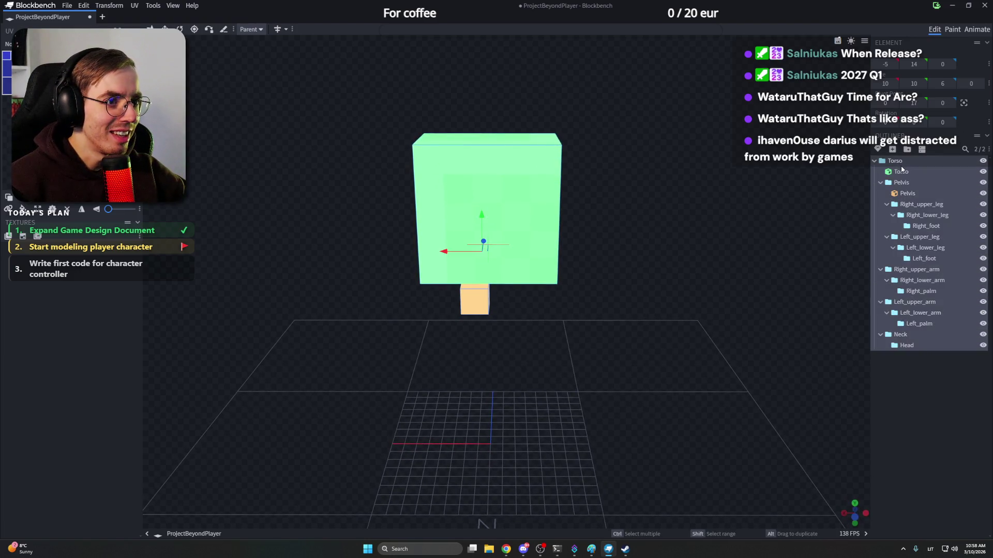
key("KP_1")
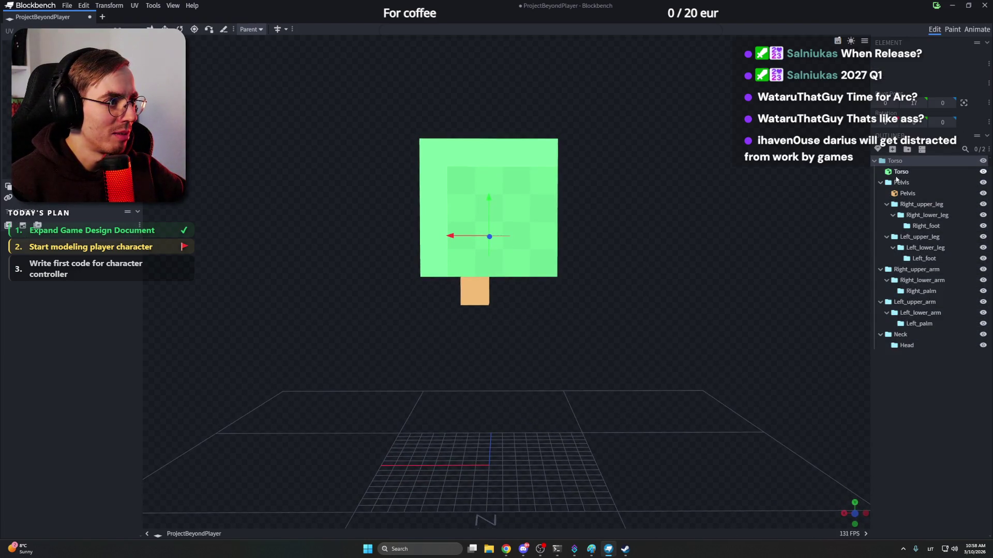
left_click(548, 275)
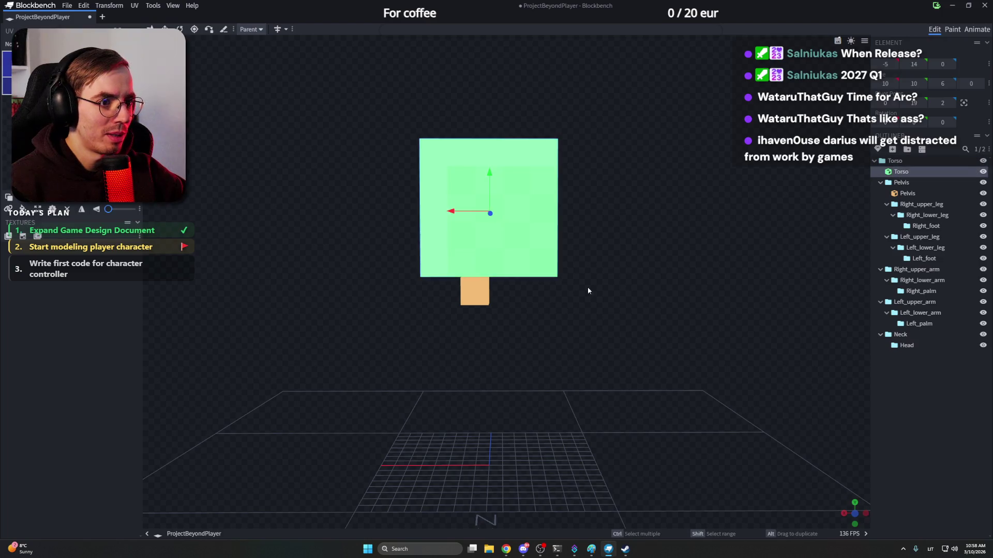
left_click(906, 193)
Step: Make the Pelvis cube 3 units tall and 8 wide, re-centred and one unit lower
mouse_move(472, 288)
left_mouse_down()
mouse_move(462, 292)
mouse_move(473, 293)
left_mouse_up()
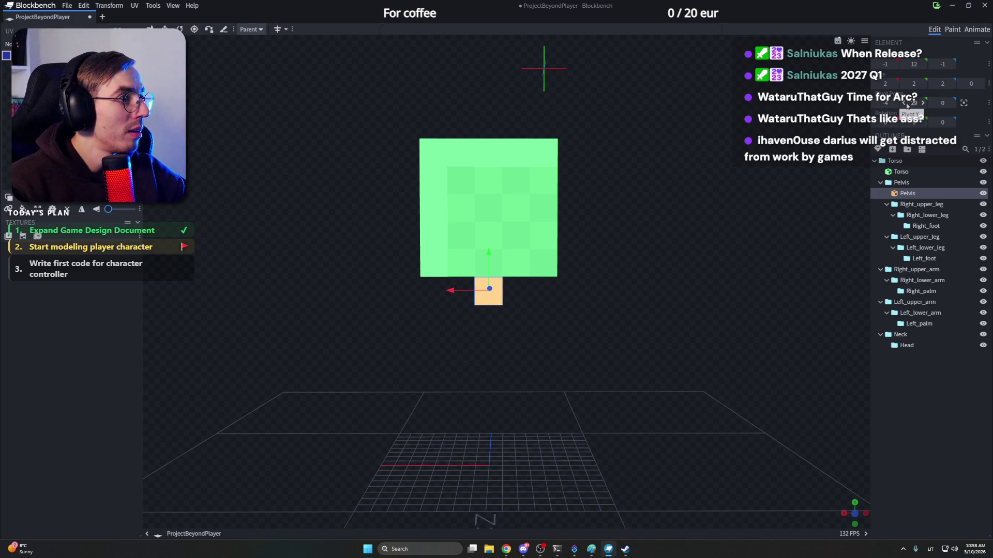
left_click_drag(916, 83, 921, 83)
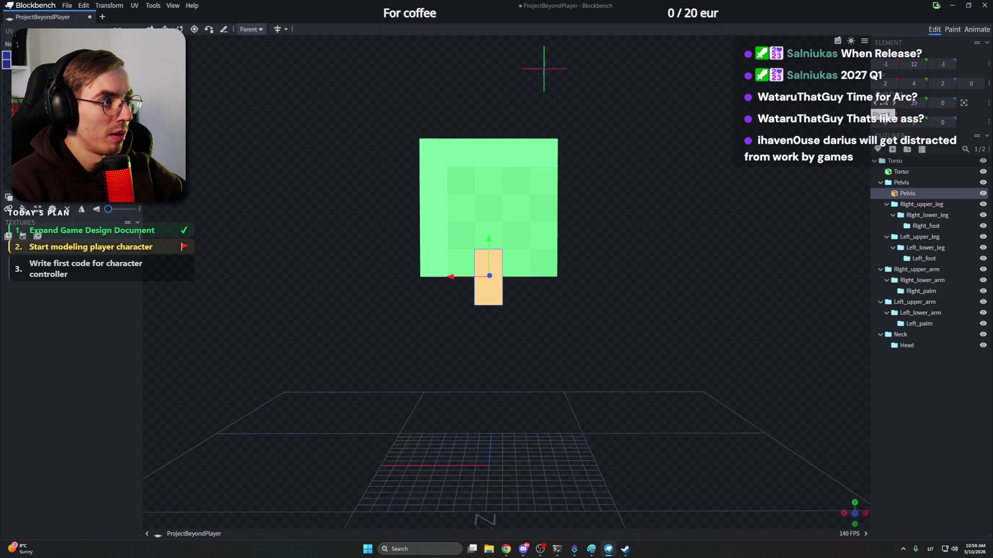
left_click_drag(885, 85, 913, 85)
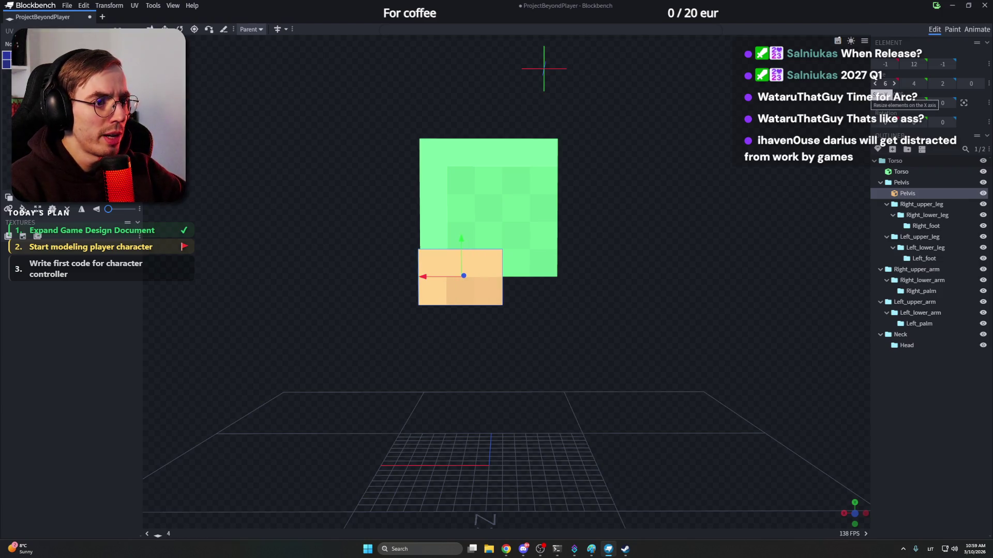
left_click_drag(442, 279, 485, 275)
left_click_drag(887, 84, 900, 84)
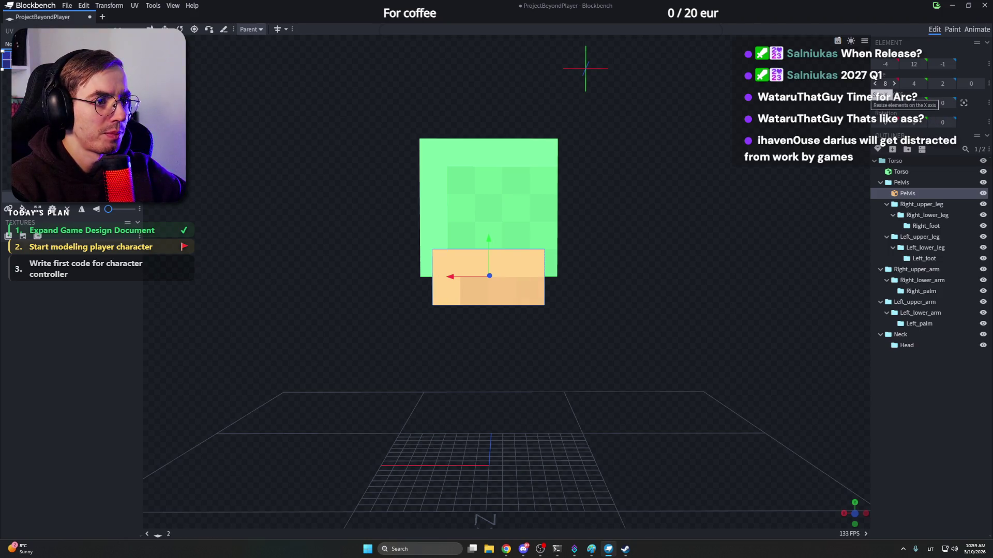
left_click_drag(486, 243, 483, 260)
mouse_move(486, 261)
left_mouse_down()
mouse_move(587, 260)
mouse_move(458, 260)
mouse_move(632, 267)
mouse_move(593, 269)
mouse_move(525, 301)
mouse_move(568, 303)
left_mouse_up()
Step: Deepen the pelvis to 5 units and centre it front to back under the torso
left_click_drag(942, 83, 962, 83)
left_click_drag(581, 301, 566, 303)
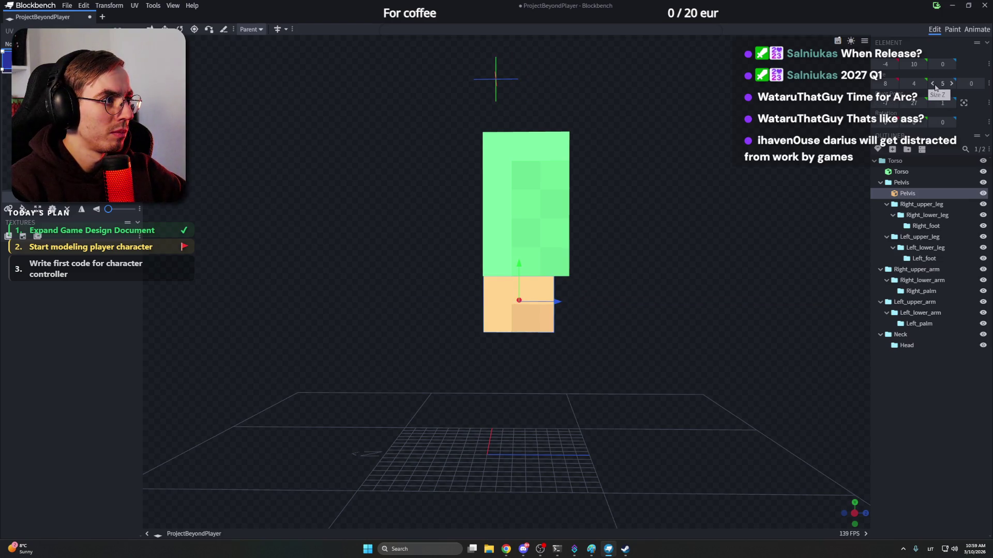
left_click_drag(594, 311, 486, 310)
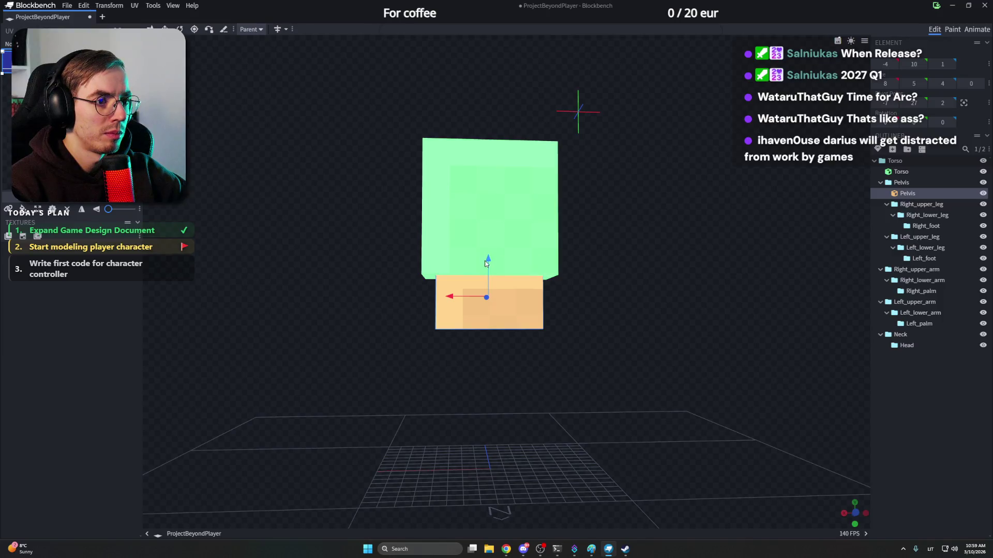
left_click_drag(488, 266, 485, 272)
scroll(640, 246, "down", 3)
mouse_move(640, 246)
left_mouse_down()
mouse_move(603, 239)
mouse_move(454, 271)
mouse_move(501, 248)
mouse_move(405, 243)
mouse_move(437, 259)
left_mouse_up()
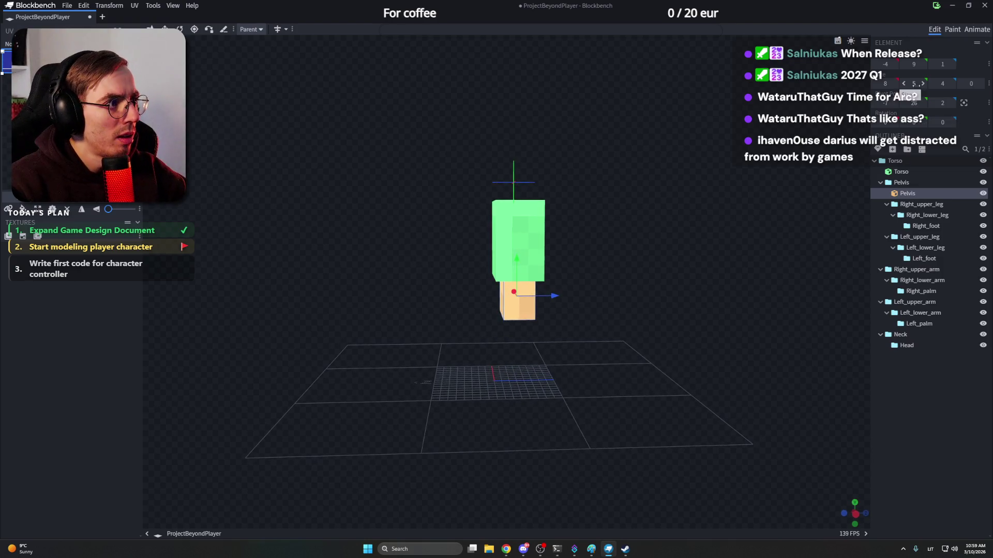
left_click_drag(944, 84, 949, 84)
mouse_move(548, 253)
left_mouse_down()
mouse_move(512, 255)
mouse_move(709, 248)
mouse_move(507, 233)
mouse_move(511, 188)
mouse_move(512, 204)
mouse_move(588, 210)
mouse_move(641, 244)
mouse_move(725, 212)
mouse_move(500, 199)
mouse_move(500, 186)
mouse_move(593, 183)
left_mouse_up()
Step: Raise the Torso group above the widened pelvis, then reselect the Pelvis cube
left_click(900, 165)
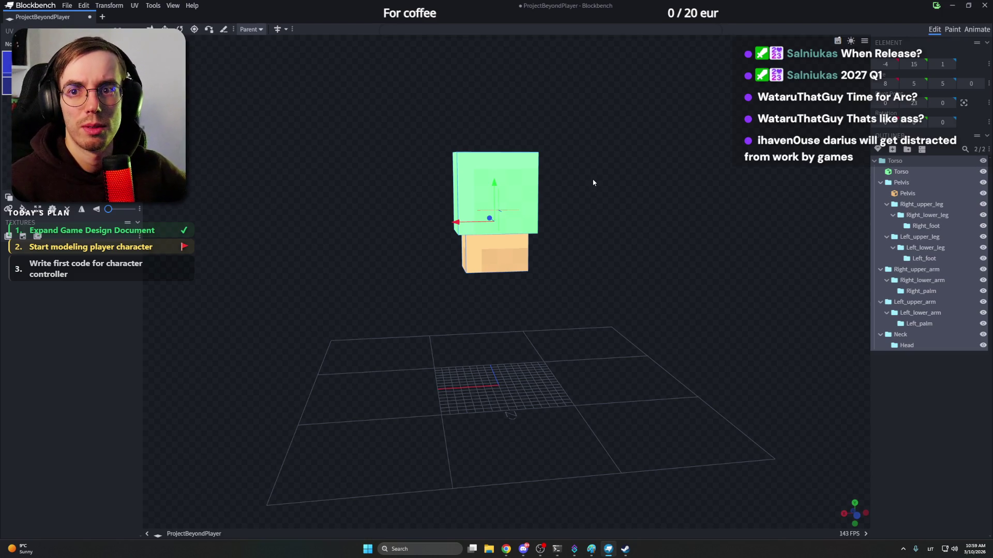
mouse_move(625, 214)
left_mouse_down()
mouse_move(605, 194)
mouse_move(565, 214)
left_mouse_up()
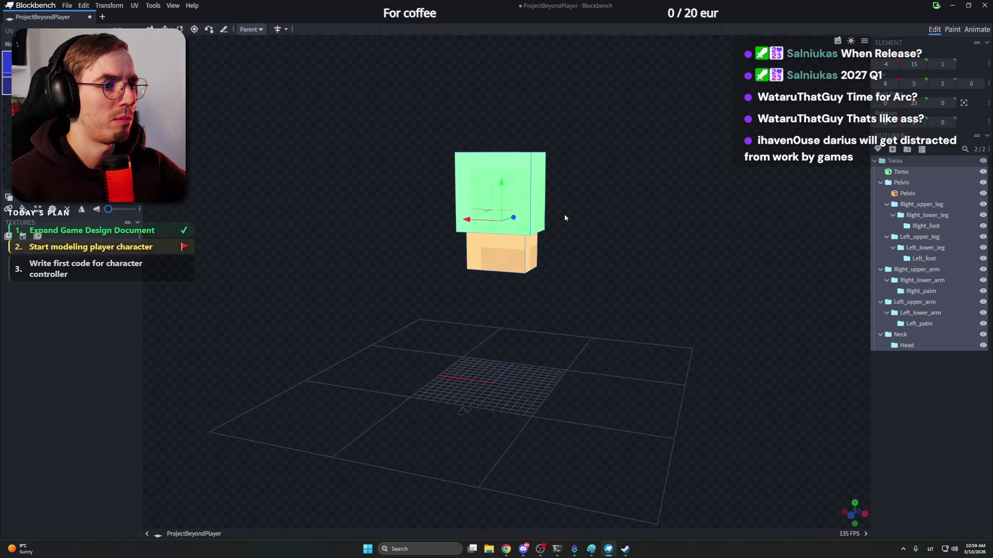
left_click(508, 273)
left_click_drag(576, 279, 603, 278)
scroll(603, 277, "up", 3)
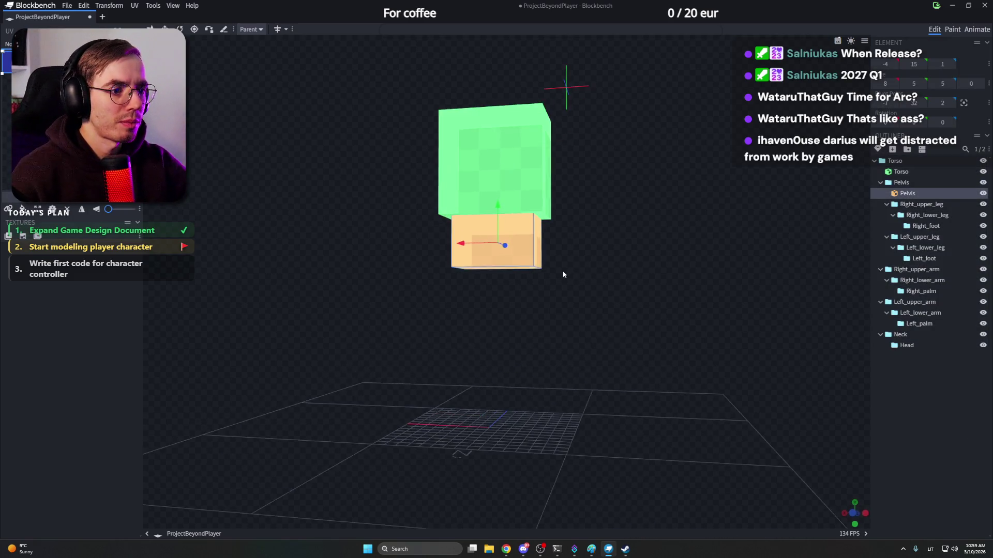
Step: Add a new cube inside the Left_foot group and move it down below the pelvis
left_click(912, 238)
mouse_move(823, 250)
left_mouse_down()
mouse_move(373, 281)
mouse_move(378, 290)
mouse_move(418, 278)
mouse_move(485, 352)
mouse_move(414, 257)
mouse_move(682, 243)
mouse_move(598, 284)
mouse_move(616, 282)
left_mouse_up()
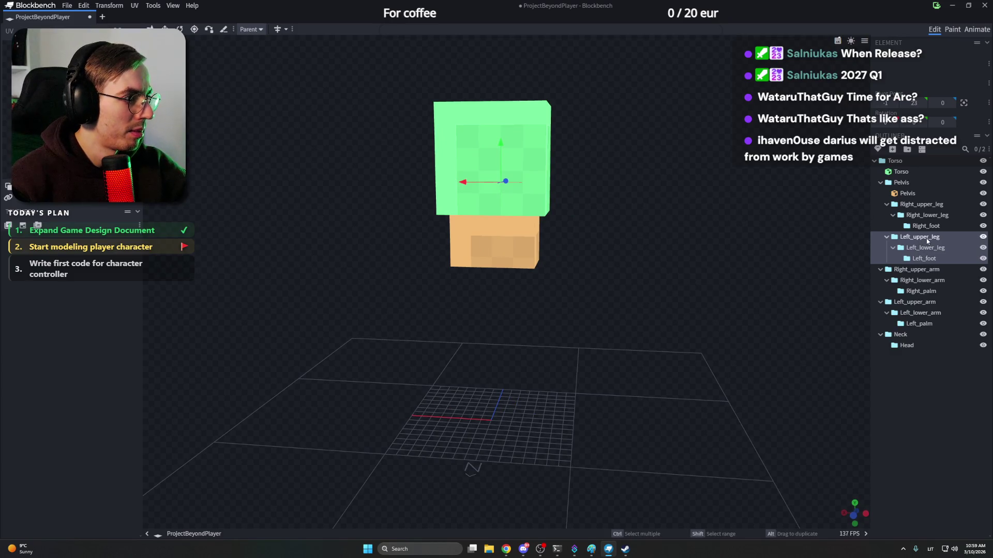
left_click(924, 259)
left_click(893, 149)
left_click_drag(626, 212, 586, 226)
mouse_move(499, 138)
left_mouse_down()
mouse_move(498, 247)
mouse_move(590, 270)
mouse_move(476, 274)
left_mouse_up()
key("s")
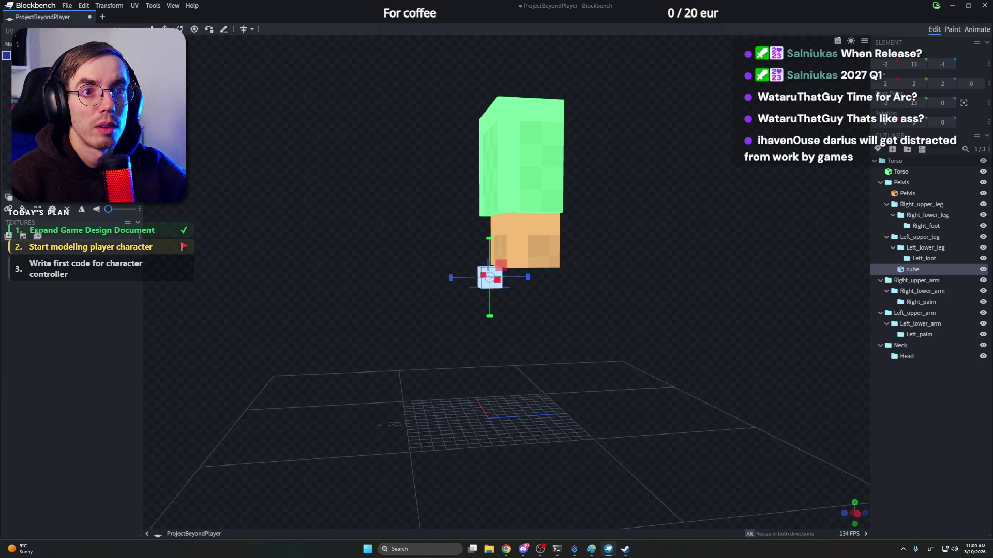
Step: Resize the new cube to 2×4×6 and move it under the pelvis
key("v")
key("s")
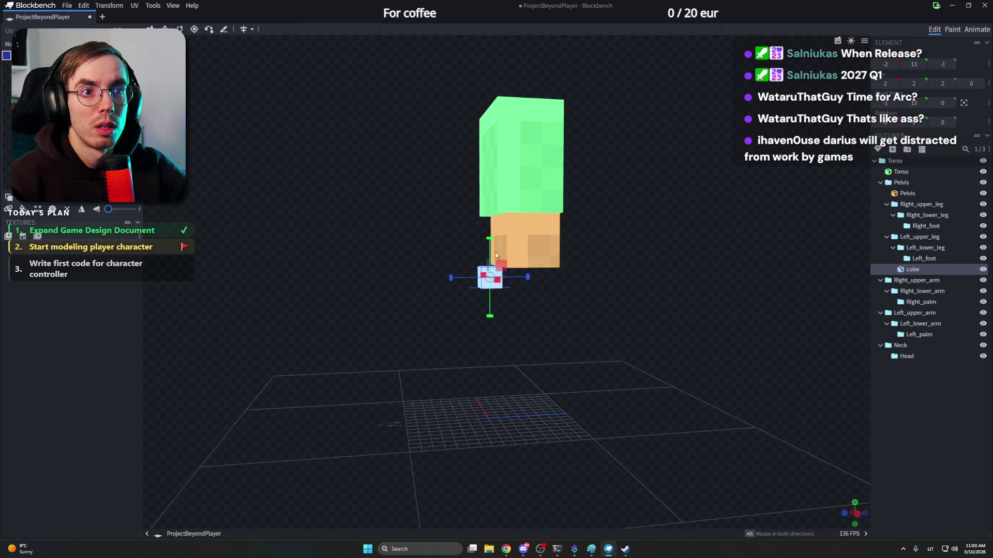
mouse_move(534, 279)
left_mouse_down()
mouse_move(662, 276)
mouse_move(649, 289)
mouse_move(655, 282)
left_mouse_up()
mouse_move(501, 275)
left_mouse_down("alt")
mouse_move(517, 261)
mouse_move(525, 271)
mouse_move(486, 290)
left_mouse_up("alt")
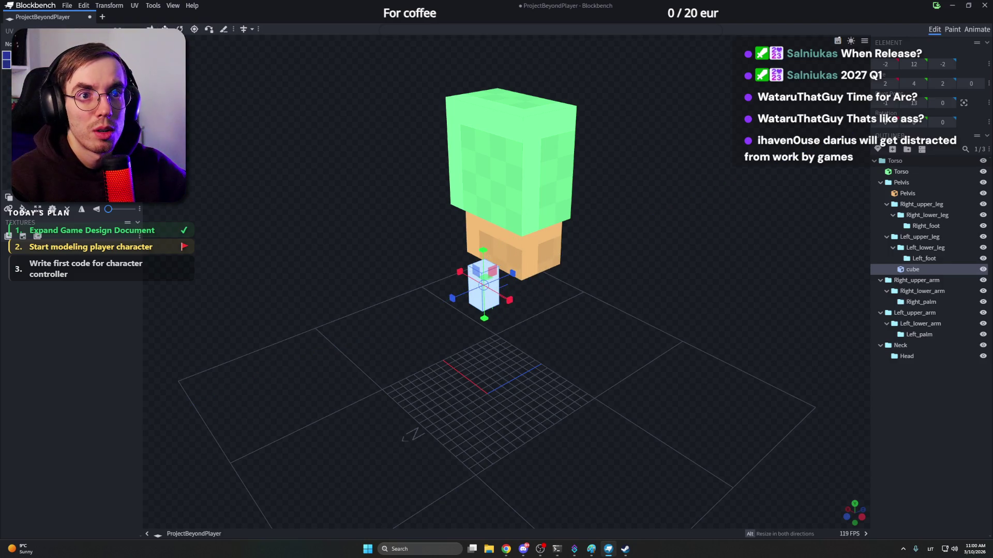
key("v")
left_click_drag(627, 219, 564, 238)
left_click_drag(515, 278, 641, 276)
mouse_move(490, 286)
left_mouse_down()
mouse_move(581, 275)
mouse_move(574, 267)
mouse_move(538, 313)
mouse_move(539, 362)
mouse_move(554, 305)
mouse_move(580, 310)
mouse_move(607, 279)
mouse_move(537, 305)
mouse_move(610, 240)
mouse_move(708, 246)
mouse_move(654, 266)
mouse_move(516, 237)
mouse_move(461, 259)
mouse_move(471, 248)
mouse_move(530, 306)
mouse_move(489, 310)
left_mouse_up()
Step: Stretch it into a 4×7×4 leg block, shift it left, and reposition it in the left leg hierarchy
key("s")
mouse_move(600, 284)
left_mouse_down()
mouse_move(590, 309)
mouse_move(612, 271)
mouse_move(440, 340)
mouse_move(620, 266)
left_mouse_up()
key("v")
left_click_drag(504, 303, 484, 304)
mouse_move(603, 263)
left_mouse_down()
mouse_move(536, 274)
mouse_move(503, 297)
mouse_move(512, 300)
left_mouse_up()
mouse_move(601, 243)
left_mouse_down()
mouse_move(452, 247)
mouse_move(584, 294)
left_mouse_up()
mouse_move(637, 256)
left_mouse_down()
mouse_move(569, 261)
mouse_move(636, 269)
left_mouse_up()
mouse_move(539, 302)
left_mouse_down()
mouse_move(596, 248)
mouse_move(593, 257)
left_mouse_up()
left_click_drag(911, 273, 914, 242)
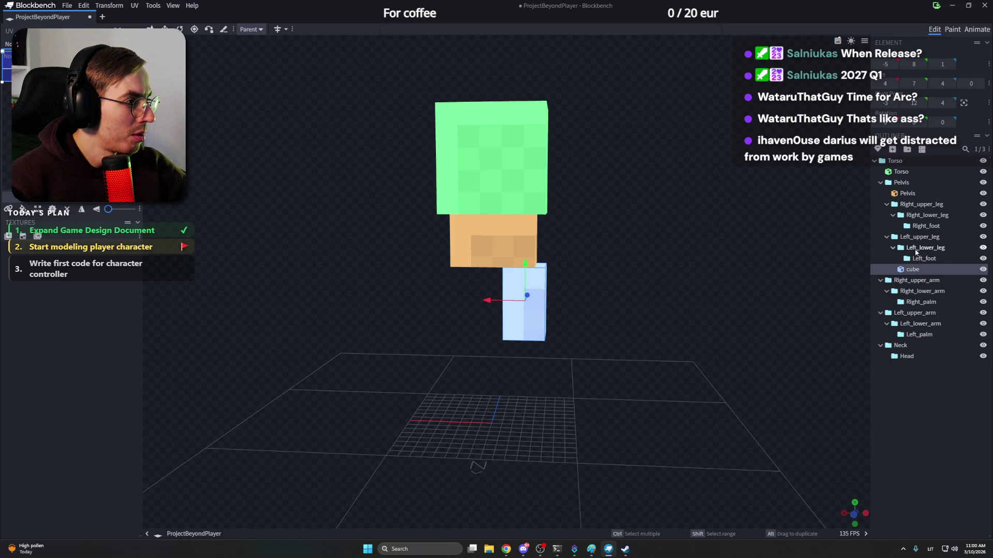
Step: Duplicate the blue leg cube into Left_lower_leg and stack the copy beneath the original
left_click(916, 250)
left_click(915, 270)
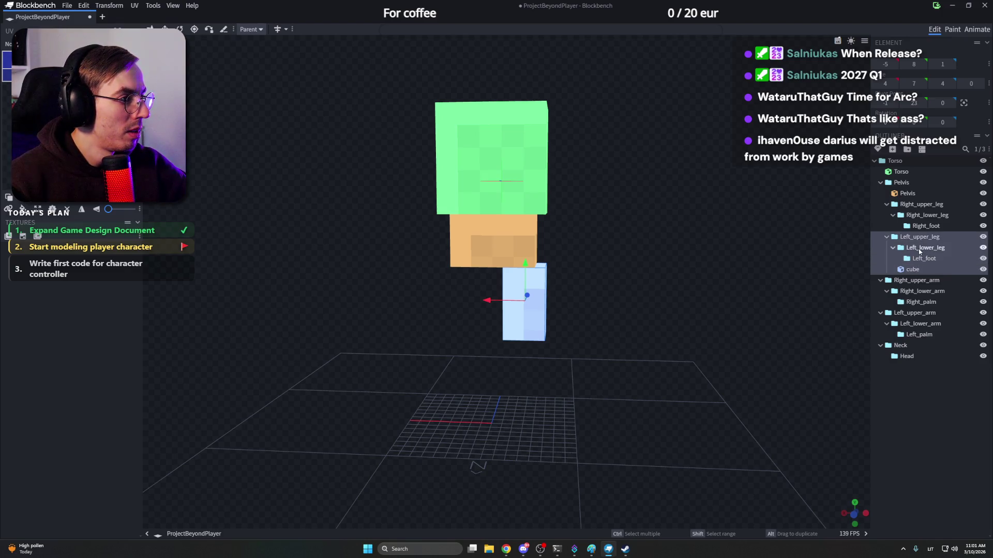
key("ctrl+d")
left_click_drag(913, 279, 919, 250)
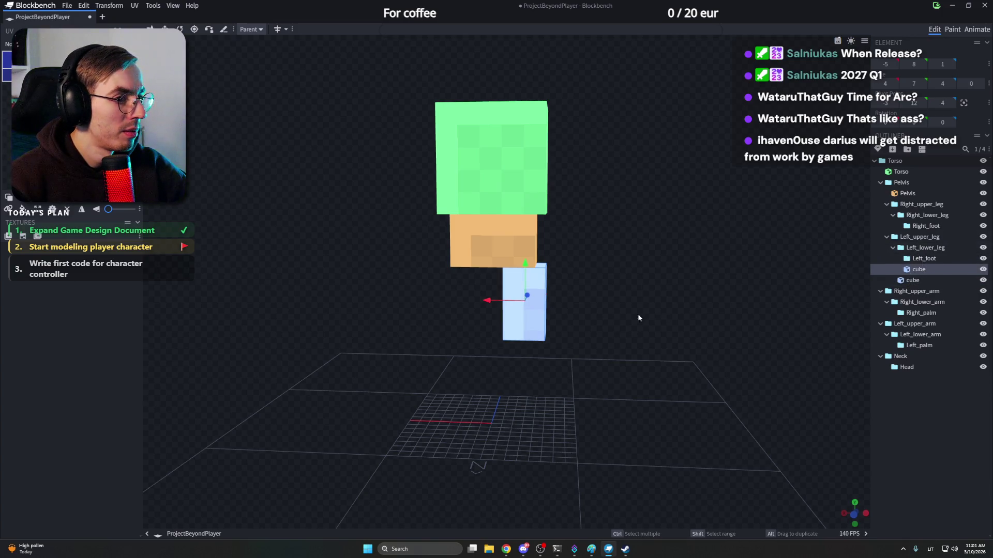
left_click_drag(638, 318, 620, 290)
left_click_drag(526, 270, 537, 336)
mouse_move(593, 314)
left_mouse_down()
mouse_move(527, 330)
mouse_move(528, 341)
mouse_move(534, 284)
mouse_move(612, 288)
mouse_move(594, 294)
mouse_move(587, 270)
mouse_move(576, 277)
left_mouse_up()
mouse_move(599, 279)
left_mouse_down()
mouse_move(694, 266)
mouse_move(660, 279)
left_mouse_up()
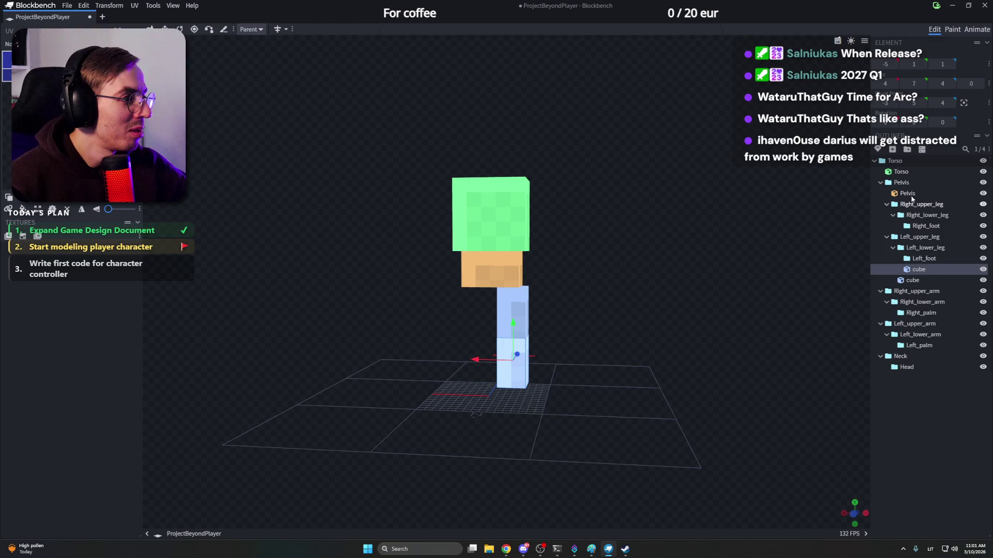
Step: Raise the whole Torso group about 3 units so the body sits on the lengthened leg
left_click(898, 162)
left_click_drag(497, 242, 503, 219)
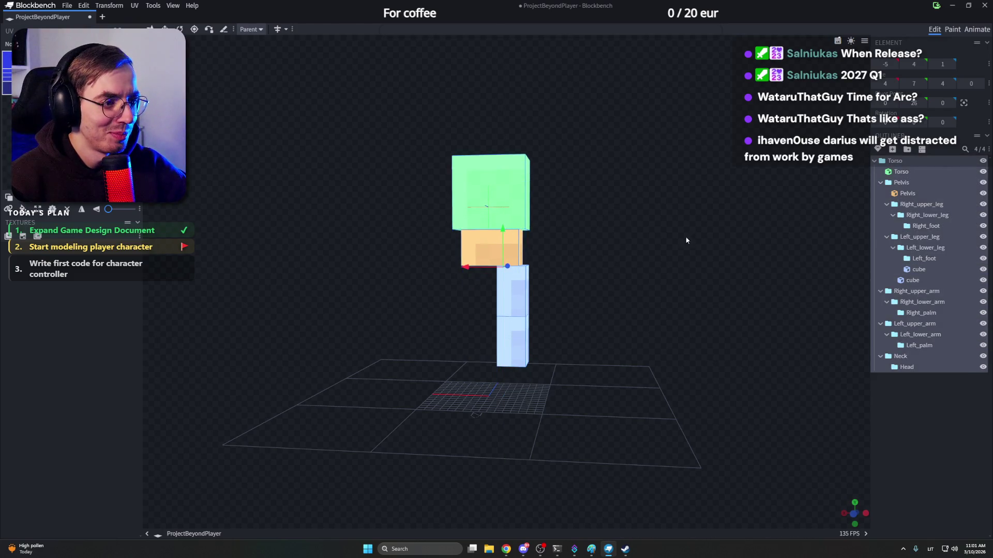
left_click(948, 259)
key("ctrl+n")
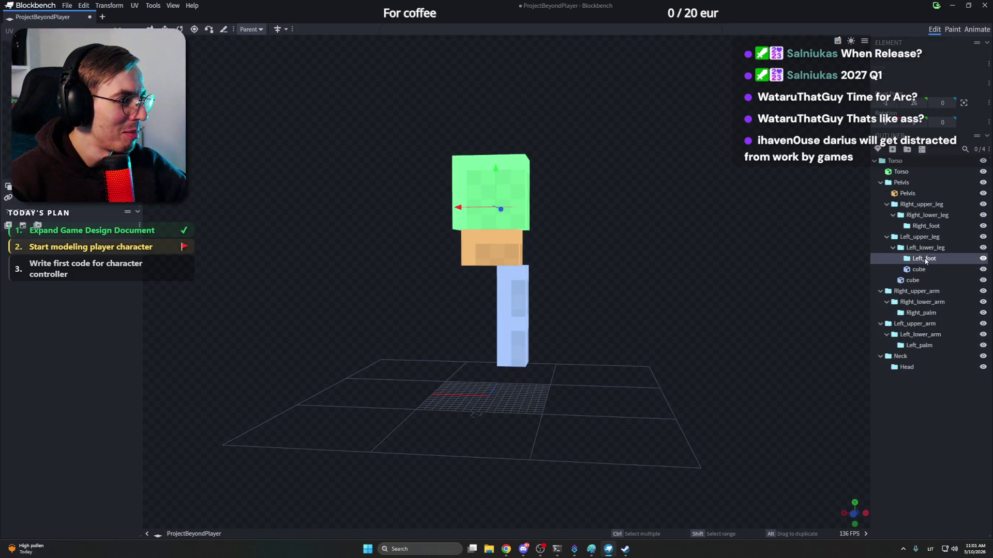
Step: Move the new foot cube down beneath the lower leg toward the floor
left_click(922, 270)
left_click_drag(944, 279, 927, 270)
mouse_move(704, 279)
left_mouse_down()
mouse_move(560, 284)
mouse_move(622, 268)
mouse_move(525, 303)
mouse_move(519, 336)
mouse_move(592, 352)
mouse_move(523, 351)
mouse_move(508, 439)
mouse_move(511, 401)
mouse_move(476, 375)
mouse_move(451, 380)
mouse_move(580, 347)
mouse_move(568, 367)
mouse_move(517, 317)
mouse_move(559, 332)
mouse_move(669, 332)
mouse_move(620, 340)
mouse_move(651, 331)
left_mouse_up()
key("s")
key("v")
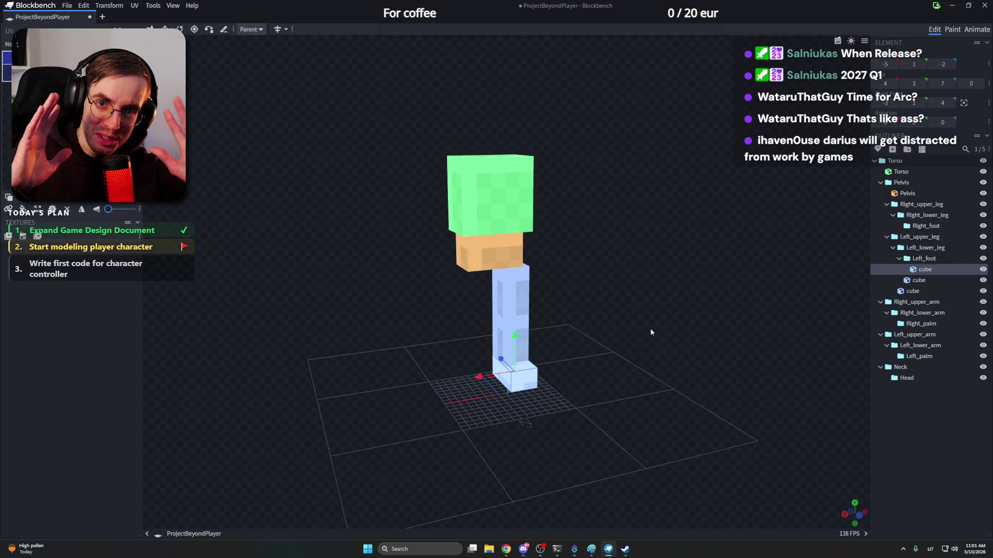
Step: Copy the upper leg, lower leg and foot cubes into Right_upper_arm, Right_lower_arm and Right_palm
left_click(924, 280)
left_click(923, 291)
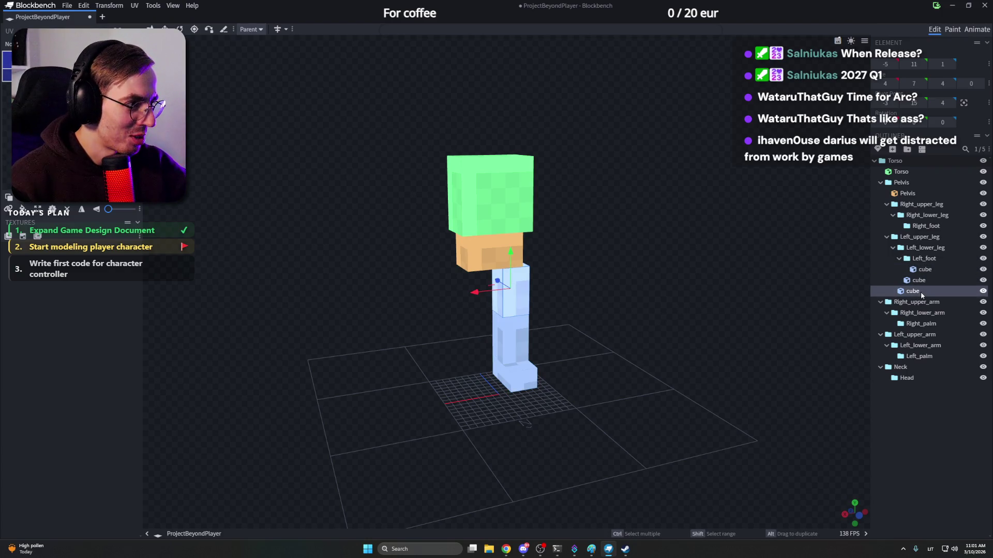
left_click_drag(922, 305, 920, 303, "alt")
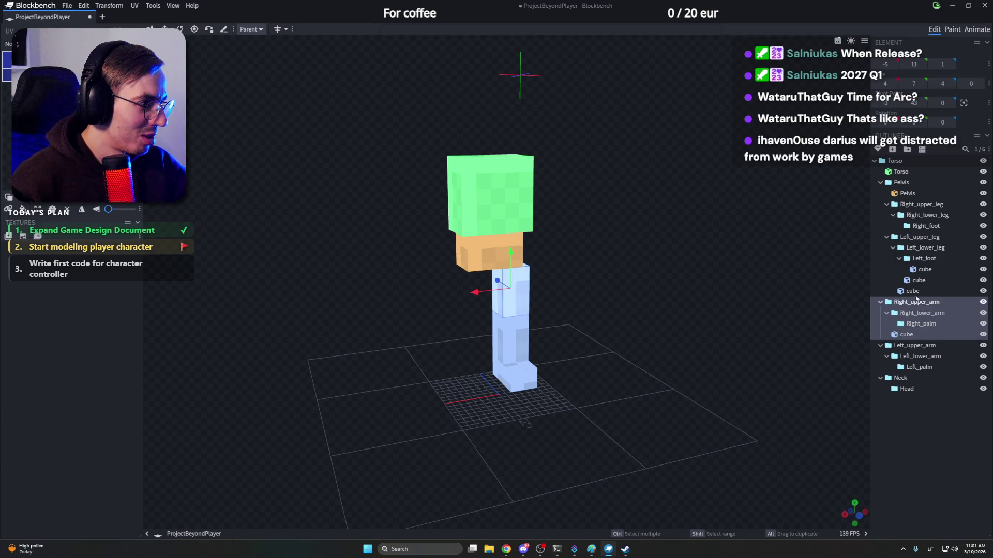
left_click(919, 281)
left_click_drag(920, 317, 918, 314, "alt")
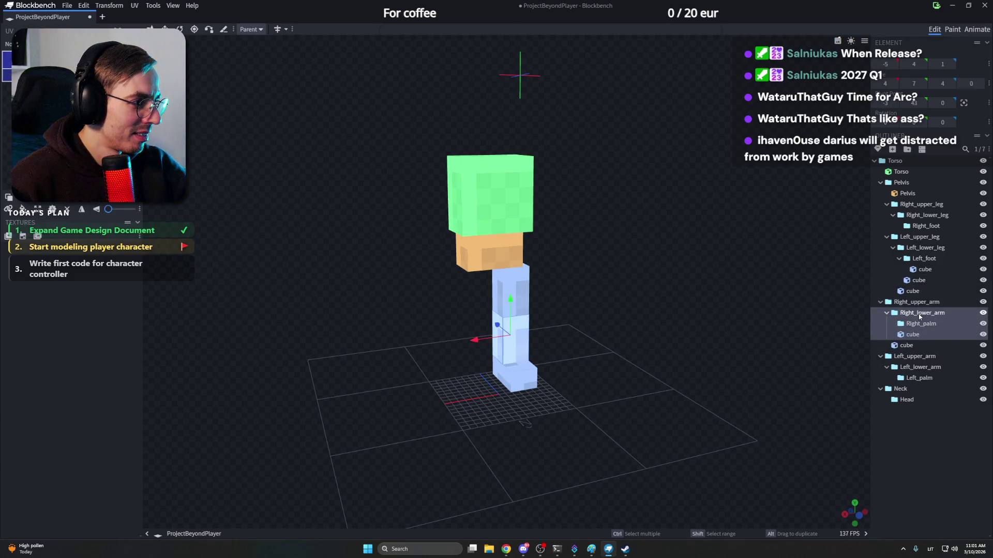
left_click(918, 291)
left_click_drag(924, 271, 922, 323, "alt")
Step: Move the three copied cubes sideways to stand as a second leg beside the first
left_click(914, 356)
mouse_move(519, 301)
left_mouse_down()
mouse_move(593, 290)
mouse_move(574, 297)
left_mouse_up()
left_click(513, 340, "ctrl")
left_click(514, 375, "ctrl")
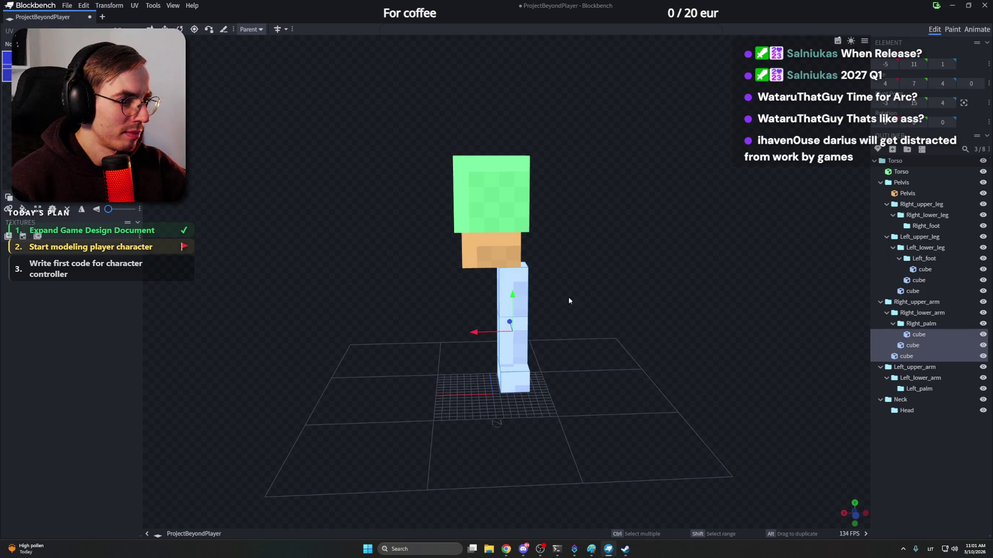
mouse_move(496, 334)
left_mouse_down()
mouse_move(620, 289)
mouse_move(618, 279)
mouse_move(558, 265)
mouse_move(596, 268)
mouse_move(525, 260)
mouse_move(595, 259)
mouse_move(638, 291)
mouse_move(573, 244)
mouse_move(603, 270)
left_mouse_up()
scroll(621, 279, "down", 2)
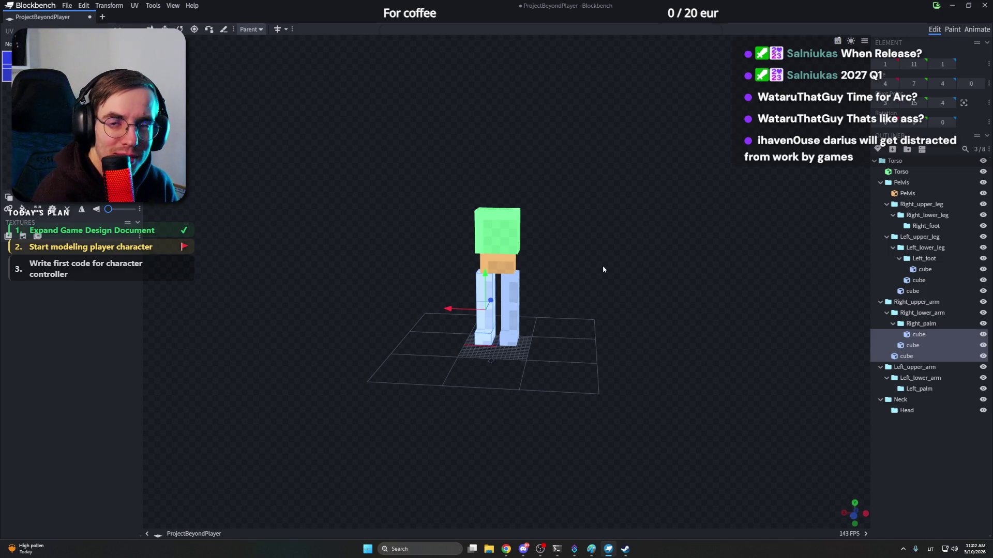
mouse_move(603, 266)
left_mouse_down()
mouse_move(640, 243)
mouse_move(587, 262)
mouse_move(423, 259)
mouse_move(581, 273)
mouse_move(569, 254)
left_mouse_up()
scroll(582, 261, "up", 3)
scroll(566, 277, "up", 5)
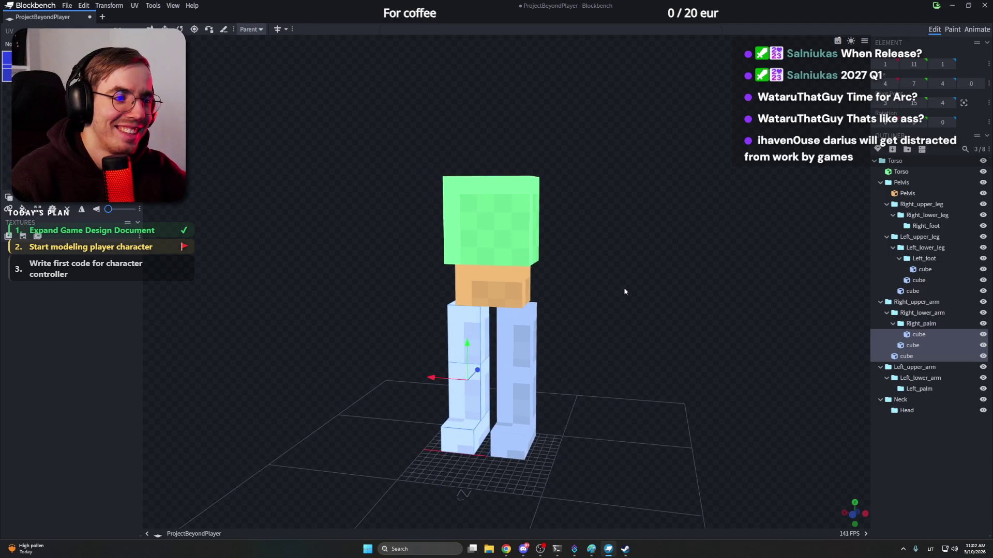
left_click(912, 446)
mouse_move(724, 362)
left_mouse_down()
mouse_move(595, 320)
mouse_move(713, 328)
mouse_move(611, 331)
left_mouse_up()
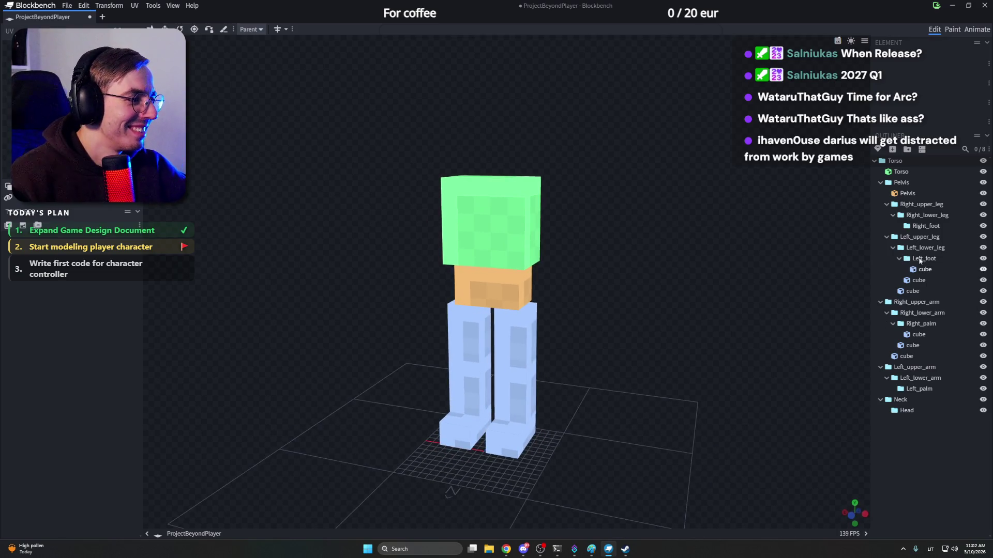
Step: Collapse the leg and arm groups in the Outliner and locate the cube inside Right_palm
left_click(886, 237)
left_click(880, 249)
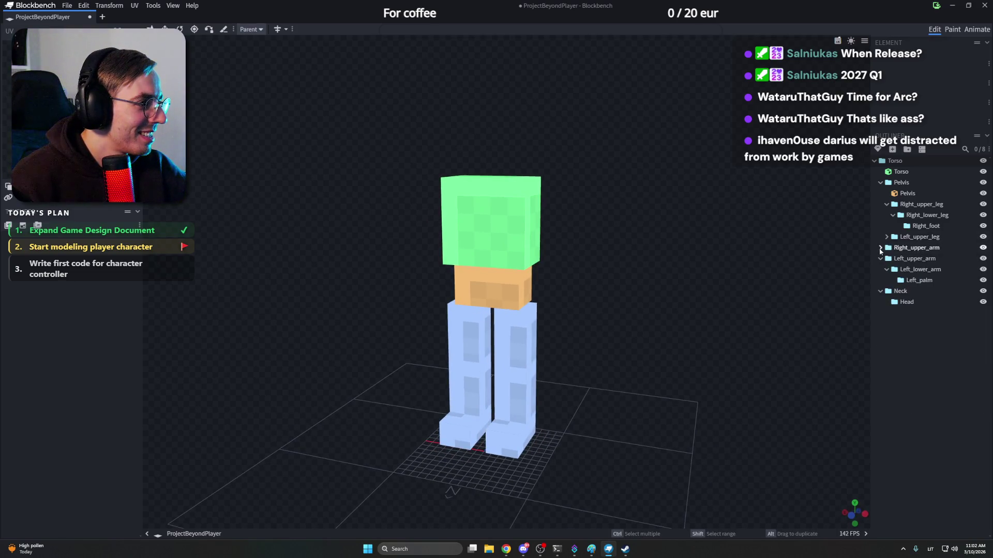
left_click(886, 204)
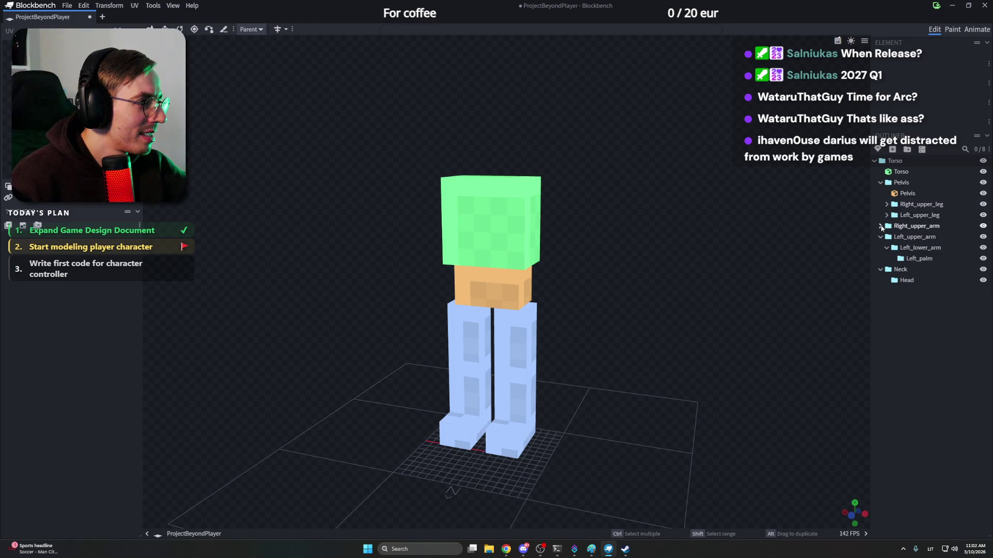
left_click(880, 183)
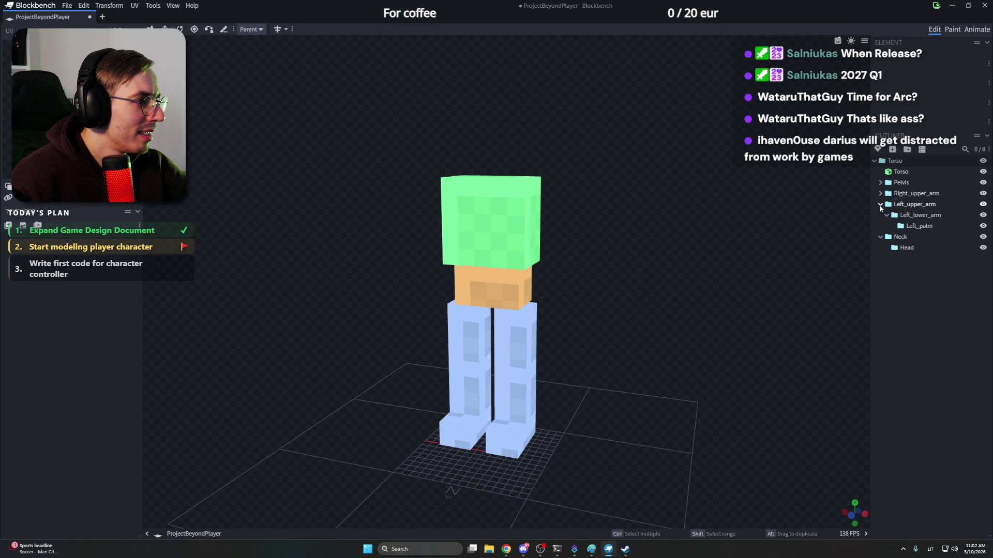
left_click(880, 194)
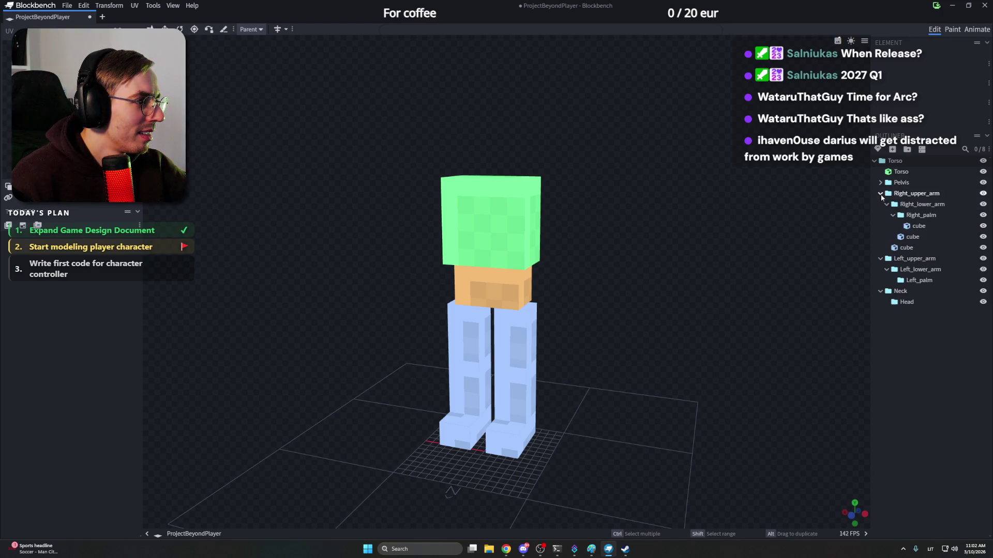
left_click(924, 204)
left_click(921, 216)
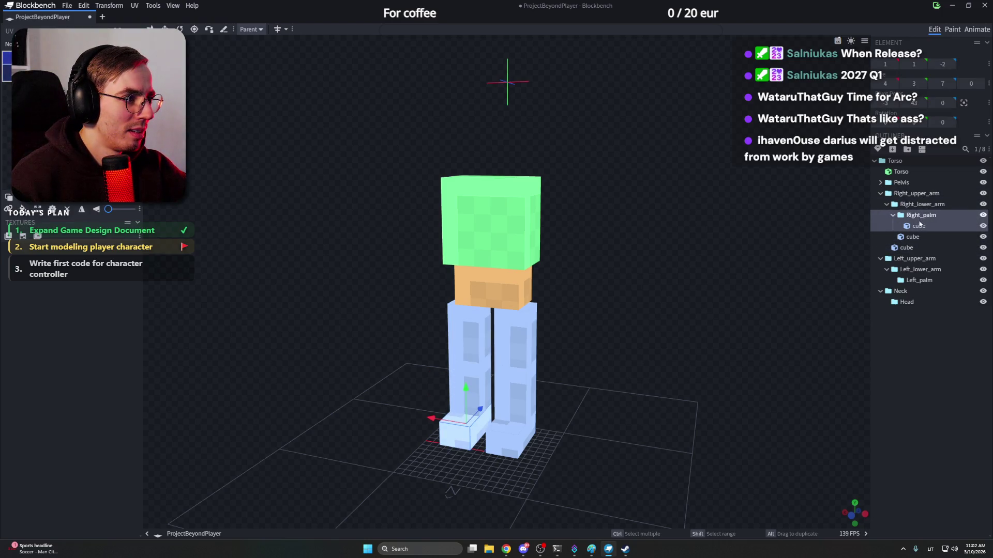
left_click(919, 227)
Step: Expand Pelvis and Right_upper_leg in the Outliner to expose the right leg groups
left_click(882, 260)
left_click(880, 183)
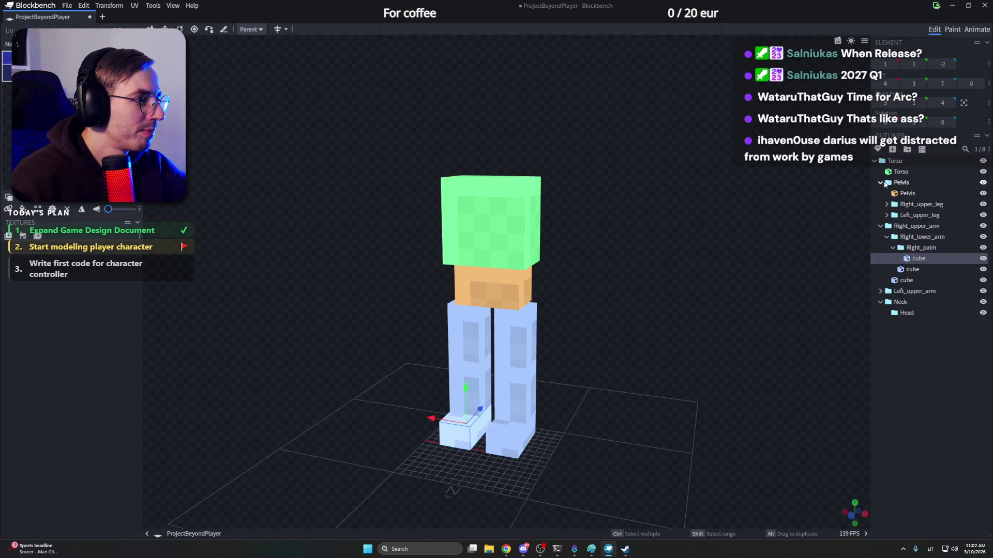
left_click(913, 215)
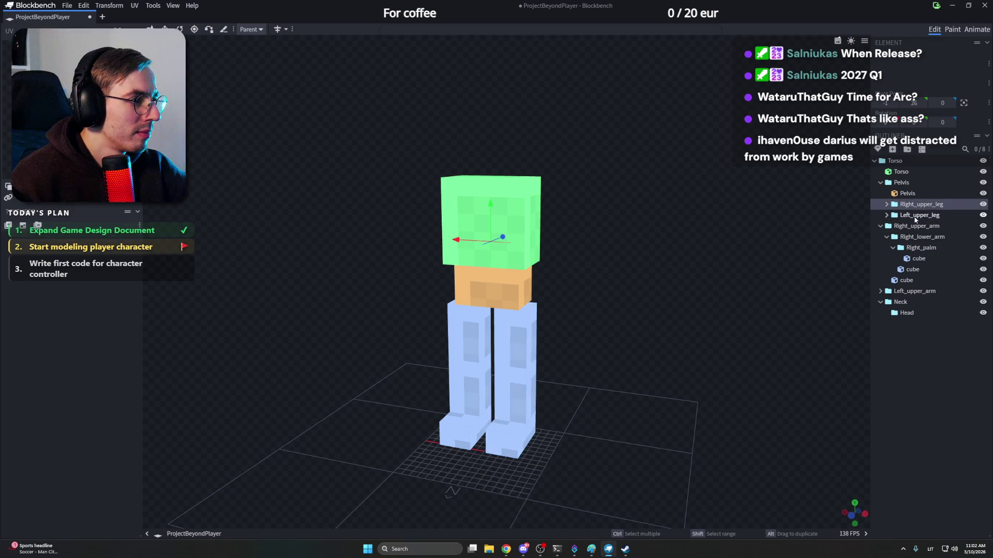
left_click(927, 206)
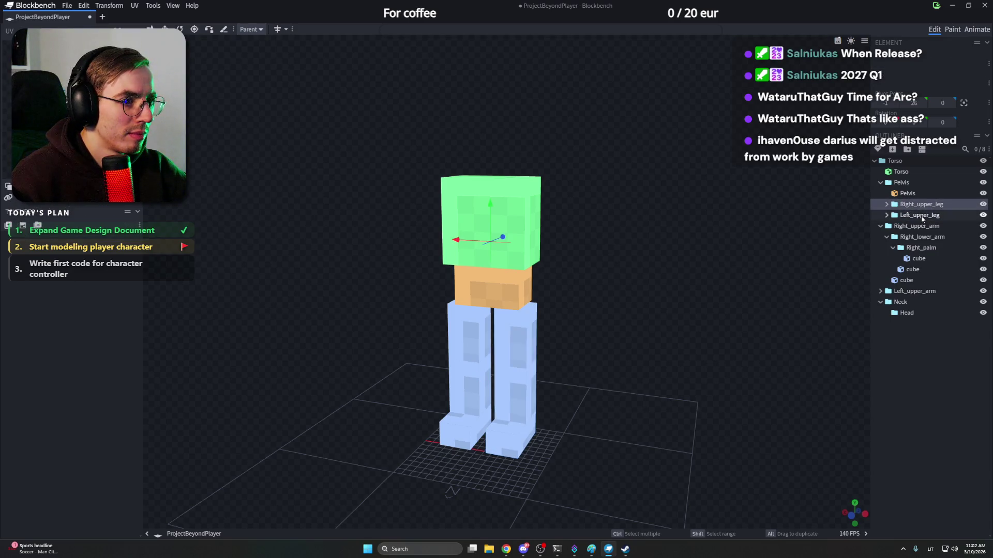
left_click(923, 217)
left_click(925, 206)
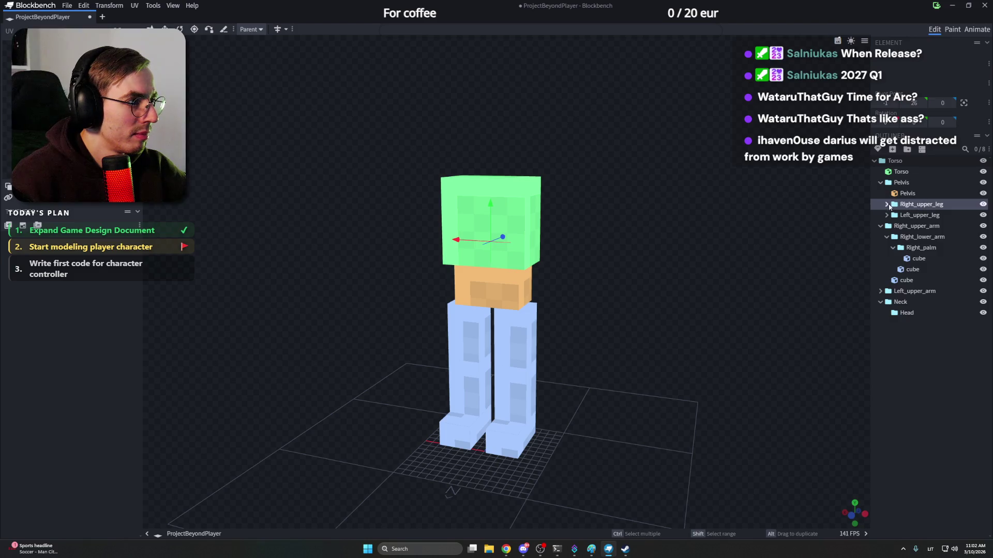
left_click(888, 205)
Step: Move the palm, forearm and upper-arm cubes into Right_foot, Right_lower_leg and Right_upper_leg
left_click_drag(913, 283, 925, 226)
left_click(914, 292)
left_click_drag(915, 293, 926, 226)
left_click_drag(909, 304, 914, 204)
left_click(914, 204)
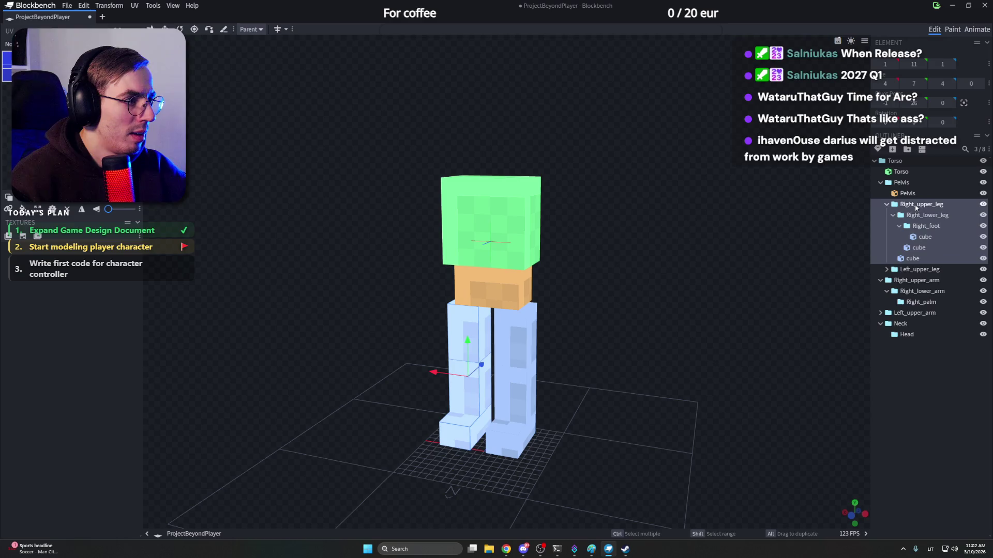
left_click(887, 204)
left_click(932, 332)
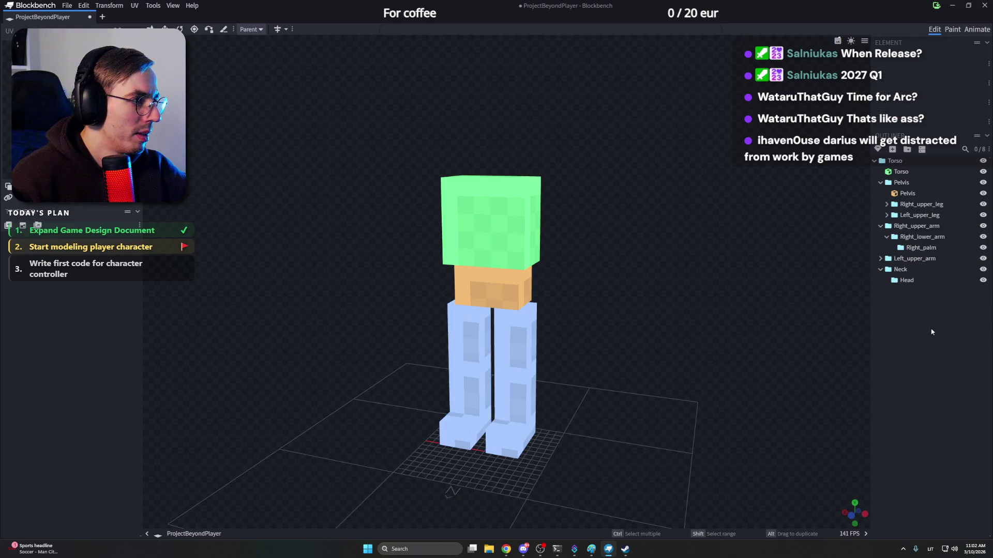
left_click(913, 227)
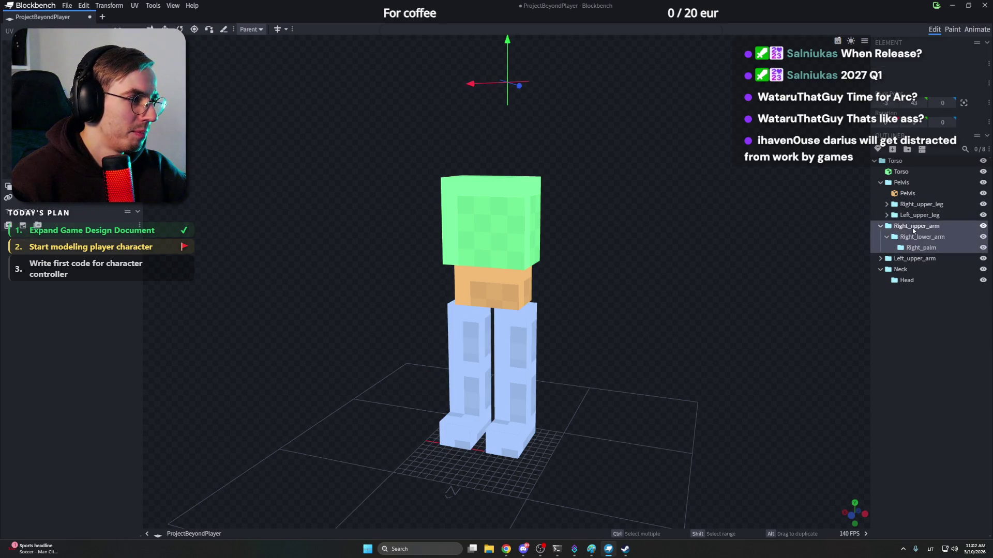
Step: Add a new cube to Right_upper_arm and position it beside the torso
left_click(892, 150)
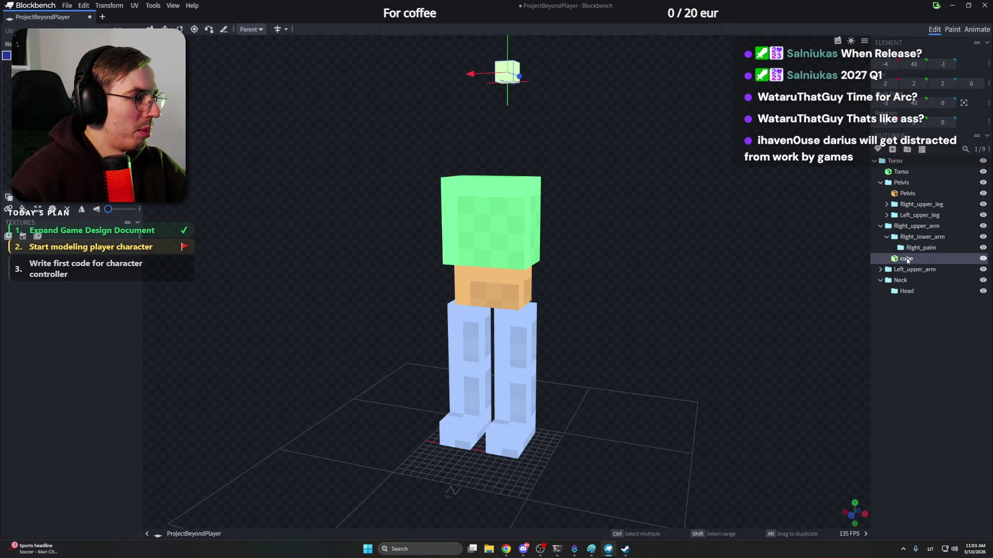
mouse_move(693, 259)
left_mouse_down()
mouse_move(613, 238)
mouse_move(526, 62)
mouse_move(521, 204)
left_mouse_up()
left_click_drag(672, 196, 421, 208)
mouse_move(624, 154)
left_mouse_down()
mouse_move(564, 171)
mouse_move(496, 225)
mouse_move(517, 228)
left_mouse_up()
mouse_move(652, 197)
left_mouse_down()
mouse_move(714, 202)
mouse_move(641, 206)
mouse_move(684, 225)
left_mouse_up()
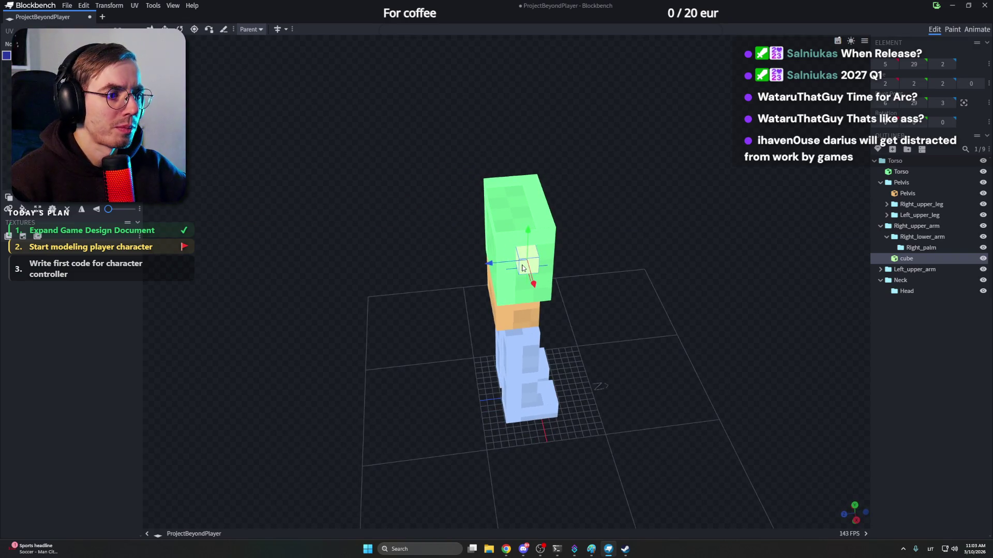
Step: Resize the cube into an upper arm: one unit deeper, stretched downward, 4 units wide
key("s")
mouse_move(564, 257)
left_mouse_down()
mouse_move(542, 285)
mouse_move(534, 178)
left_mouse_up()
left_click_drag(454, 234, 454, 303)
mouse_move(543, 248)
left_mouse_down()
mouse_move(620, 234)
mouse_move(477, 215)
mouse_move(440, 185)
left_mouse_up()
key("v")
mouse_move(610, 181)
left_mouse_down()
mouse_move(665, 173)
mouse_move(656, 190)
left_mouse_up()
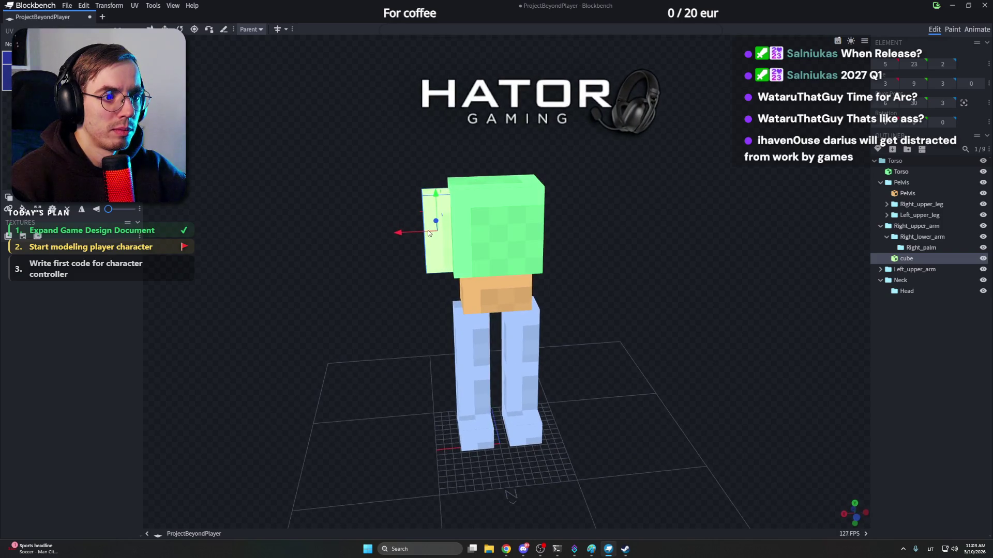
key("s")
mouse_move(395, 236)
left_mouse_down()
mouse_move(559, 262)
mouse_move(627, 215)
mouse_move(434, 160)
mouse_move(454, 185)
mouse_move(548, 207)
left_mouse_up()
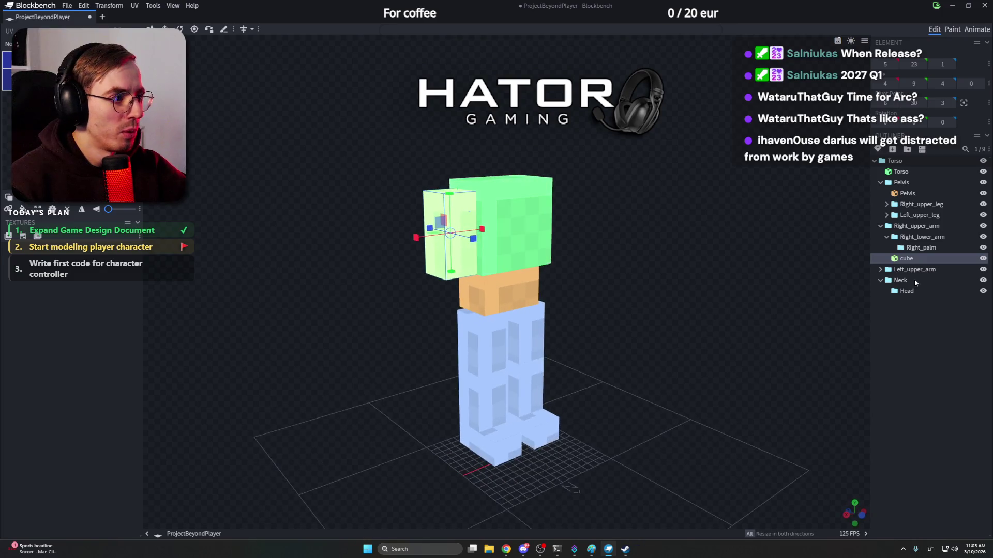
Step: Copy the arm cube into Right_lower_arm as a forearm, one unit narrower and shorter
left_click(913, 263)
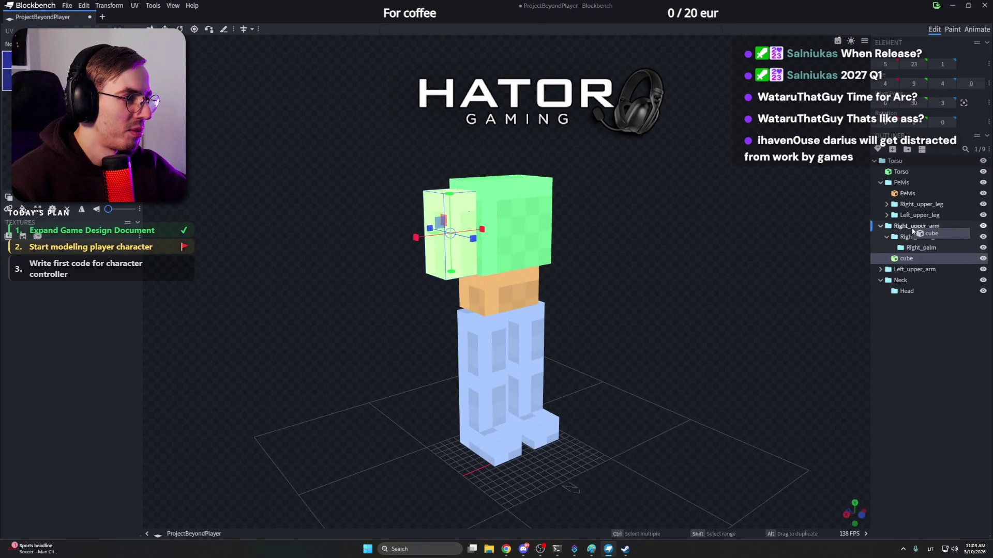
mouse_move(861, 242)
left_mouse_down()
mouse_move(616, 232)
mouse_move(624, 231)
left_mouse_up()
left_click_drag(920, 238, 919, 239, "alt")
mouse_move(698, 249)
left_mouse_down()
mouse_move(449, 185)
mouse_move(448, 262)
left_mouse_up()
key("s")
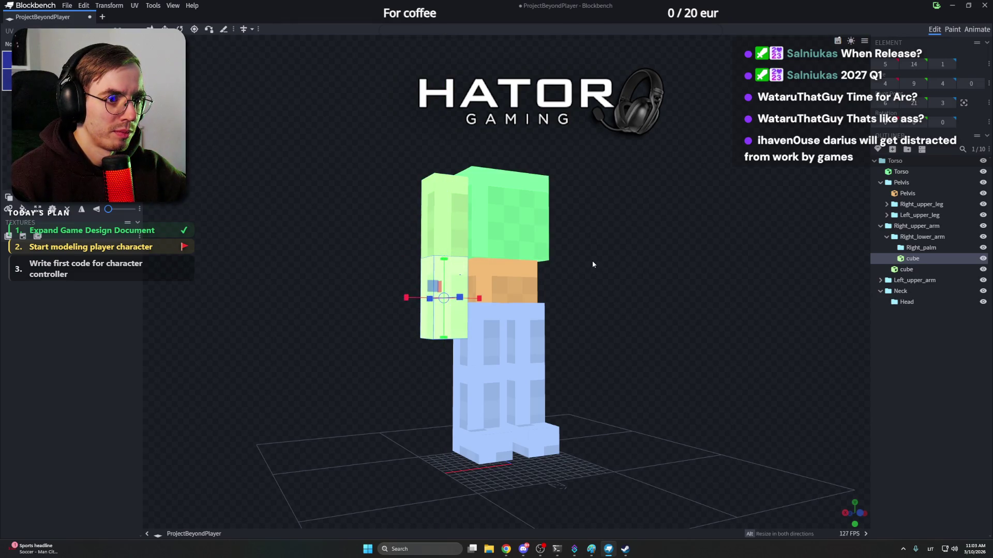
left_click_drag(593, 264, 714, 275)
mouse_move(547, 309)
left_mouse_down()
mouse_move(409, 293)
mouse_move(381, 257)
mouse_move(455, 294)
left_mouse_up()
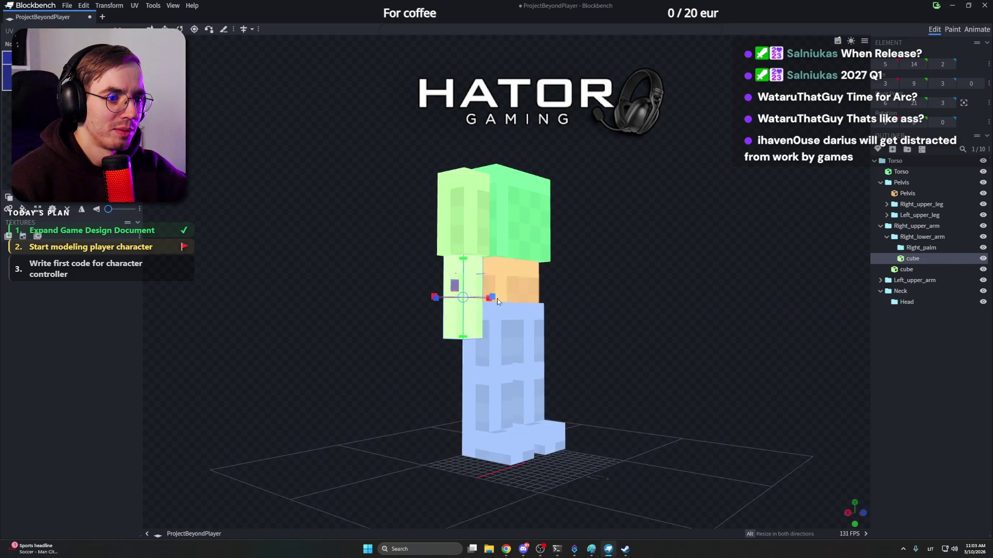
left_click_drag(466, 339, 467, 328)
mouse_move(664, 244)
left_mouse_down()
mouse_move(591, 247)
mouse_move(595, 234)
mouse_move(638, 224)
mouse_move(628, 228)
mouse_move(660, 240)
left_mouse_up()
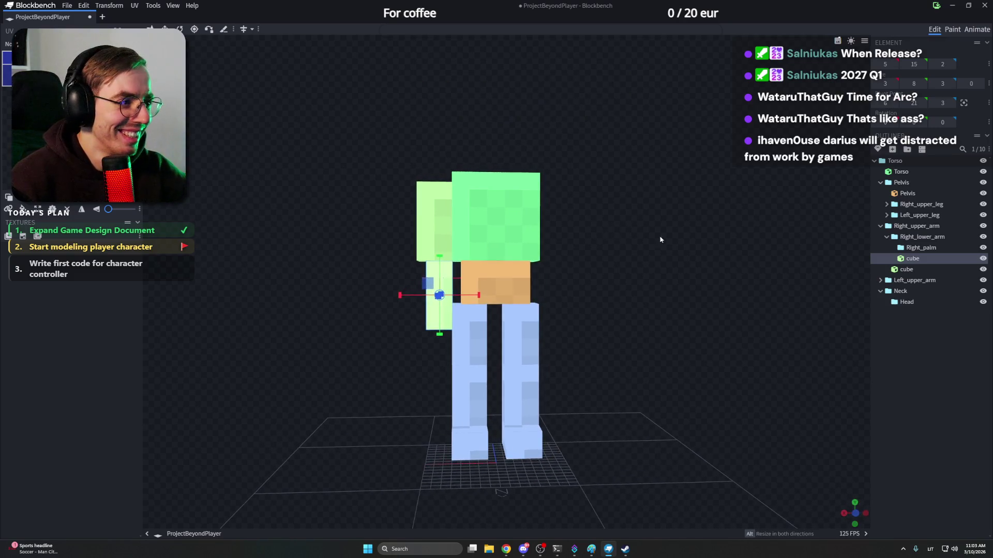
left_click_drag(748, 242, 686, 238)
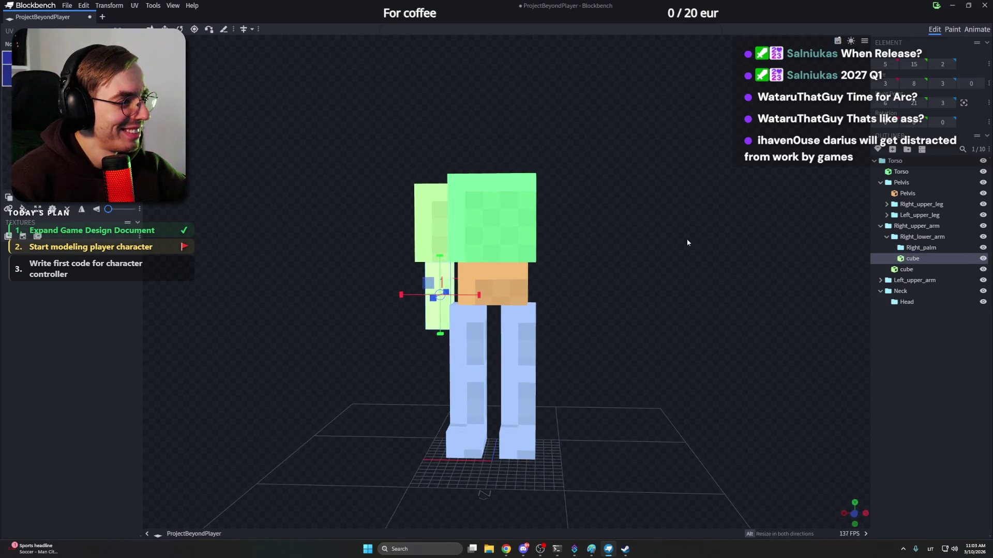
Step: Duplicate the forearm cube into Right_palm and shrink it to 3 units tall
key("v")
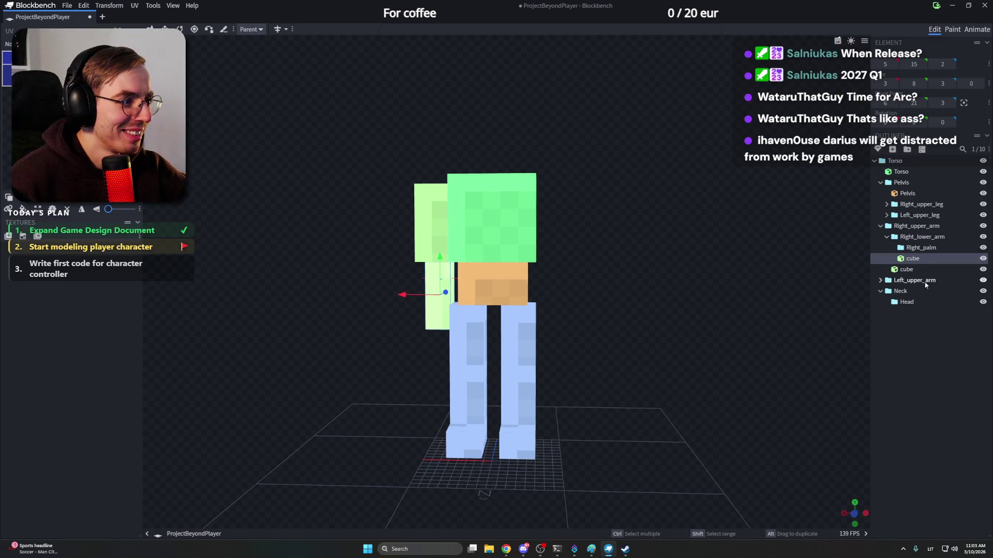
key("ctrl+d")
left_click_drag(919, 252, 919, 252)
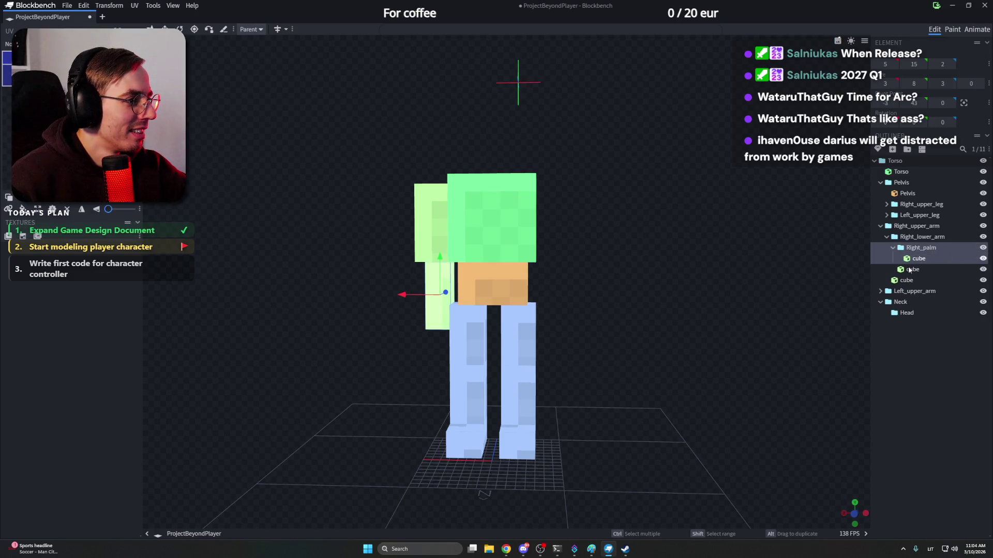
left_click_drag(521, 82, 527, 81)
left_click_drag(706, 260, 605, 271)
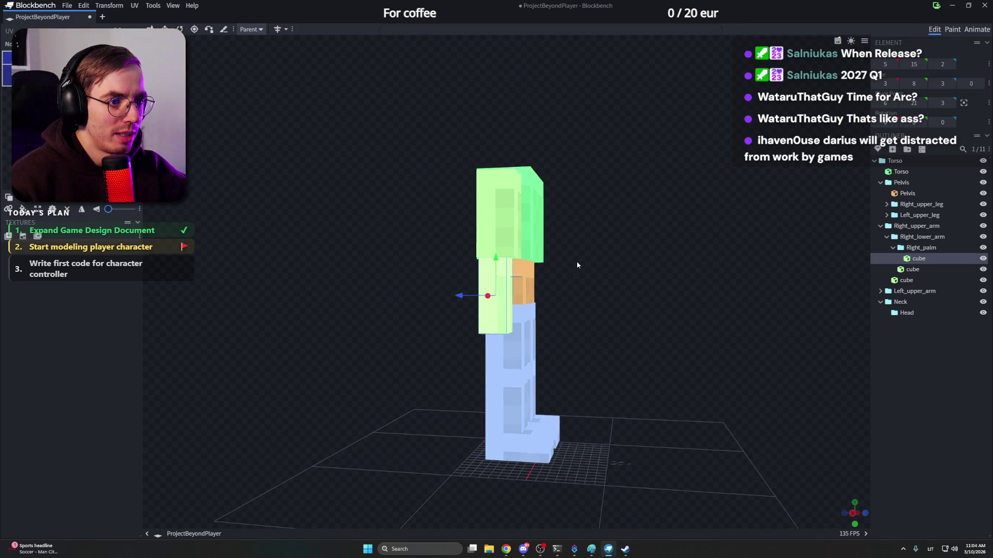
key("s")
mouse_move(495, 268)
left_mouse_down()
mouse_move(494, 315)
mouse_move(627, 278)
mouse_move(508, 276)
mouse_move(579, 300)
mouse_move(509, 351)
mouse_move(481, 352)
mouse_move(492, 351)
left_mouse_up()
key("v")
key("s")
mouse_move(636, 326)
left_mouse_down()
mouse_move(621, 311)
mouse_move(519, 311)
left_mouse_up()
key("v")
left_click_drag(600, 278, 465, 265)
Step: Inspect the finished right arm and select its upper-arm and palm cubes
left_click(445, 243)
mouse_move(709, 264)
left_mouse_down()
mouse_move(652, 305)
mouse_move(658, 348)
mouse_move(459, 364)
mouse_move(488, 299)
mouse_move(607, 347)
mouse_move(565, 360)
mouse_move(560, 350)
mouse_move(716, 287)
mouse_move(428, 252)
left_mouse_up()
left_click(451, 345)
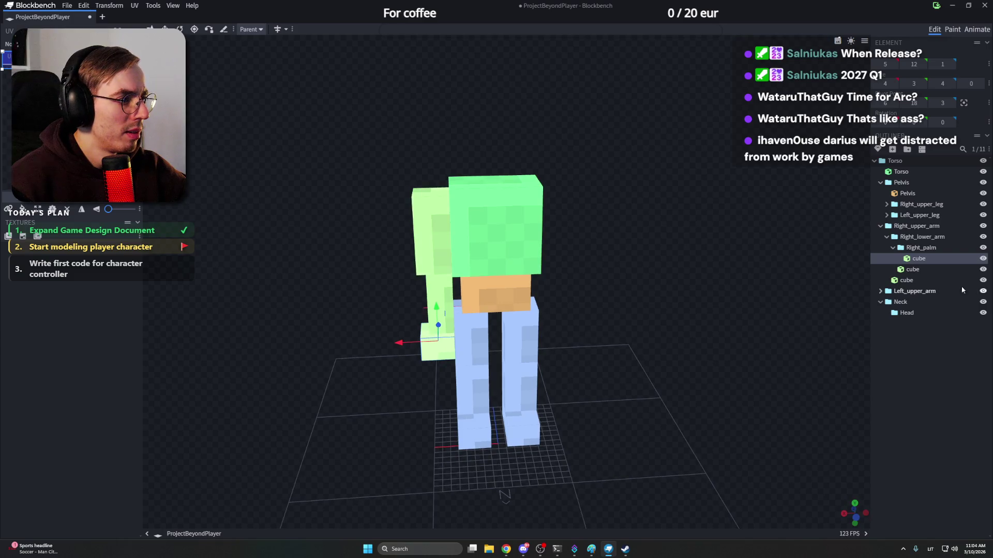
left_click(737, 307)
mouse_move(736, 307)
left_mouse_down()
mouse_move(520, 225)
mouse_move(601, 272)
mouse_move(572, 288)
mouse_move(653, 251)
mouse_move(910, 280)
left_mouse_up()
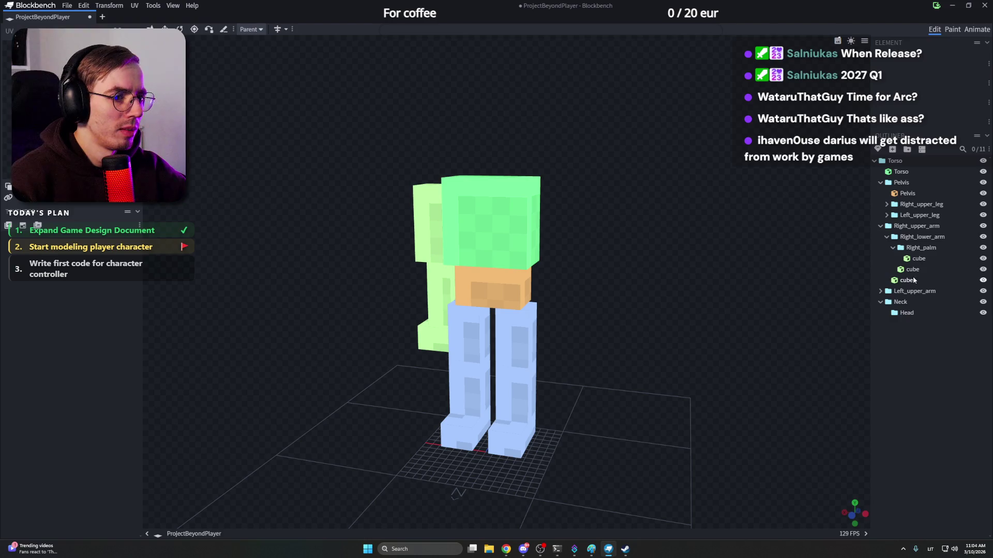
left_click(437, 277)
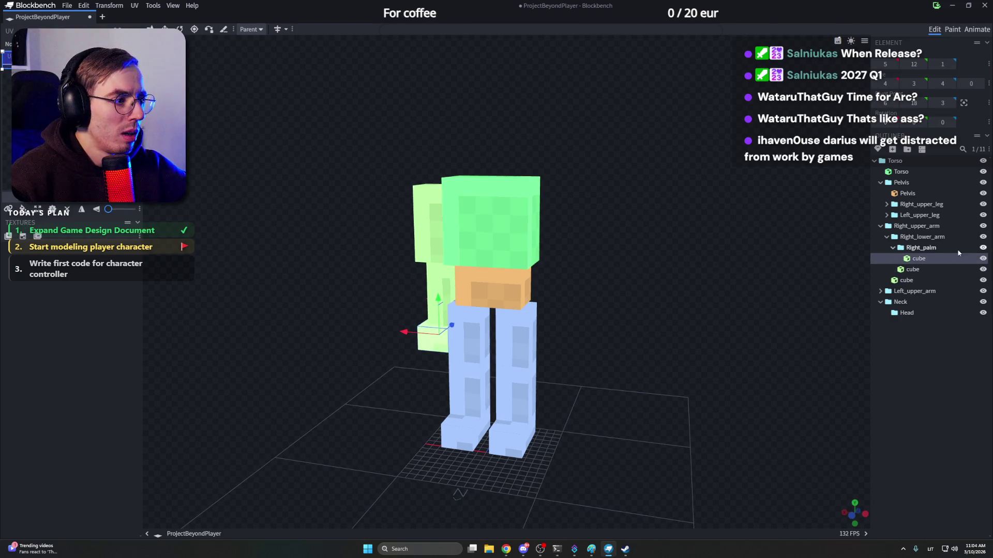
left_click(913, 269)
Step: Copy the three arm cubes into Left_upper_arm, Left_lower_arm and Left_palm
left_click(918, 259, "ctrl")
left_click(911, 280, "ctrl")
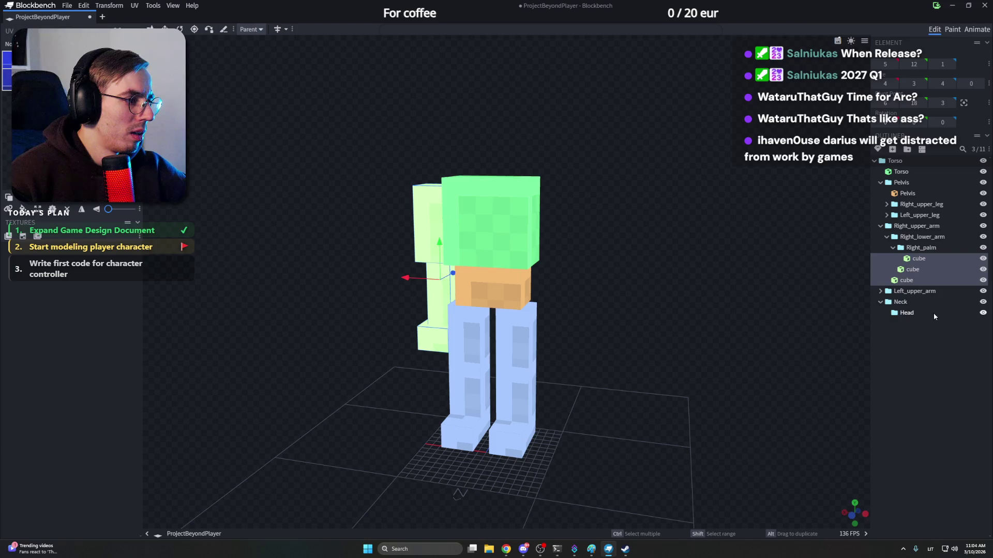
left_click(922, 291)
left_click(912, 324)
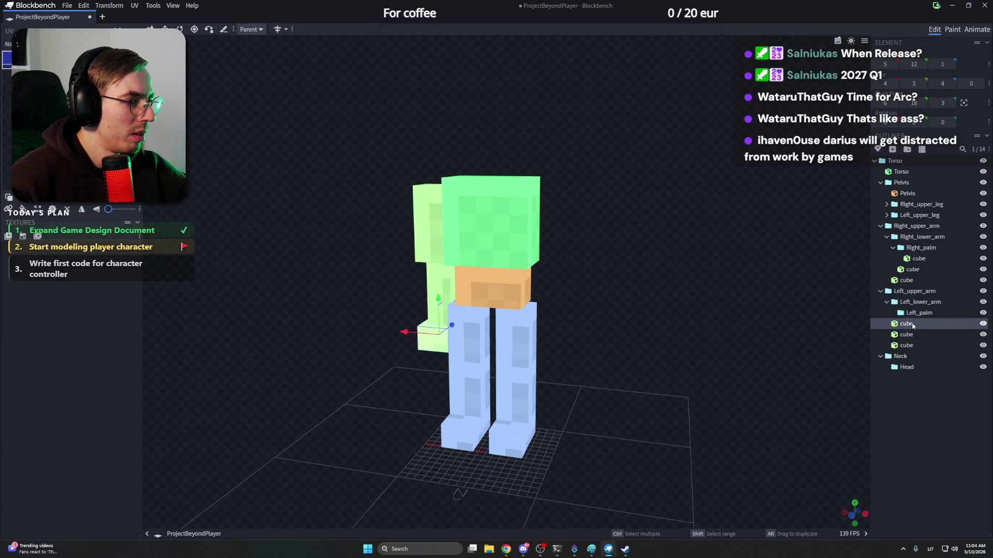
left_click_drag(909, 325, 914, 302)
left_click(907, 335)
left_click_drag(907, 345, 922, 294)
left_click(919, 323)
left_click(911, 345, "shift")
Step: Move the copied arm to the other side of the torso at X -9
mouse_move(440, 276)
left_mouse_down()
mouse_move(574, 279)
mouse_move(563, 279)
left_mouse_up()
left_click_drag(595, 233, 674, 228)
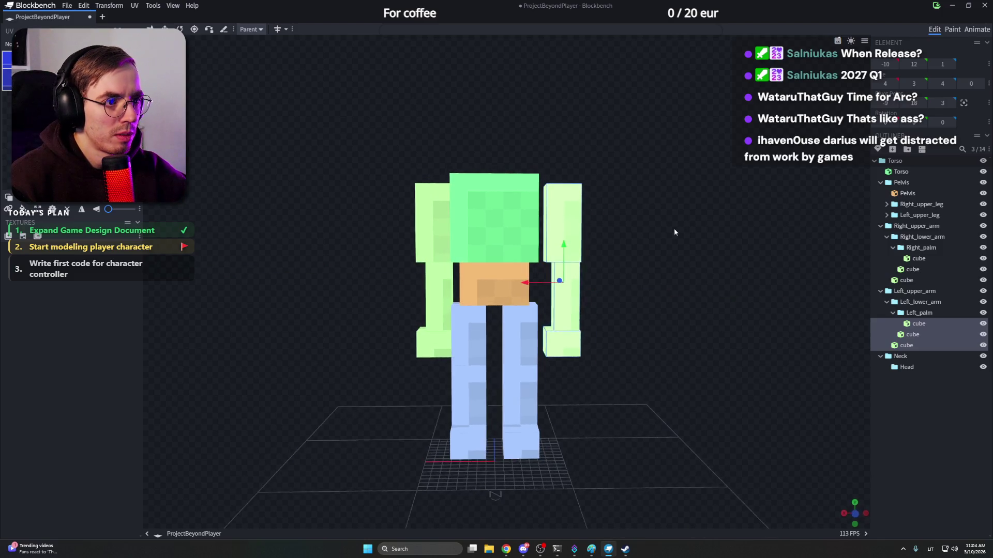
left_click_drag(537, 282, 556, 282)
left_click_drag(620, 289, 559, 289)
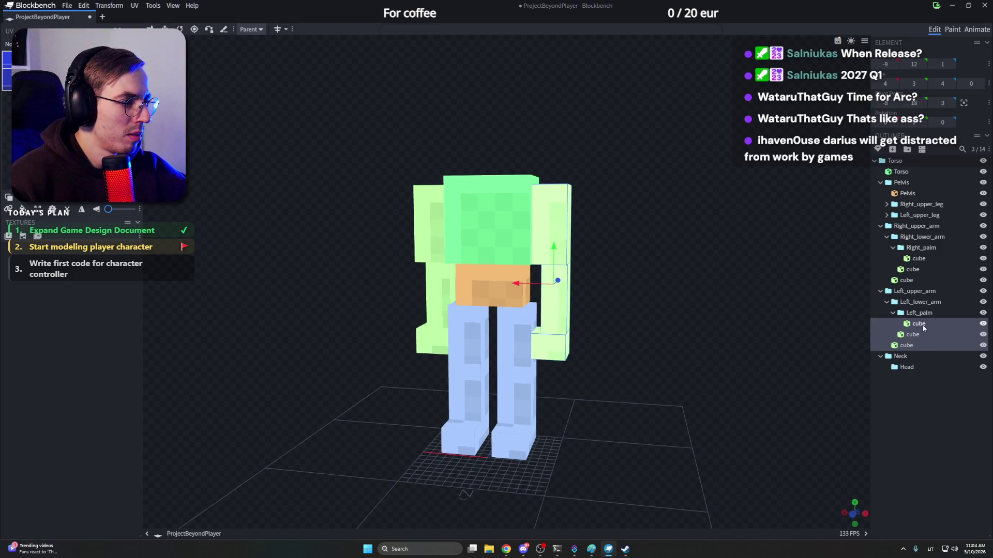
left_click(920, 324)
left_click(913, 335)
key("KP_1")
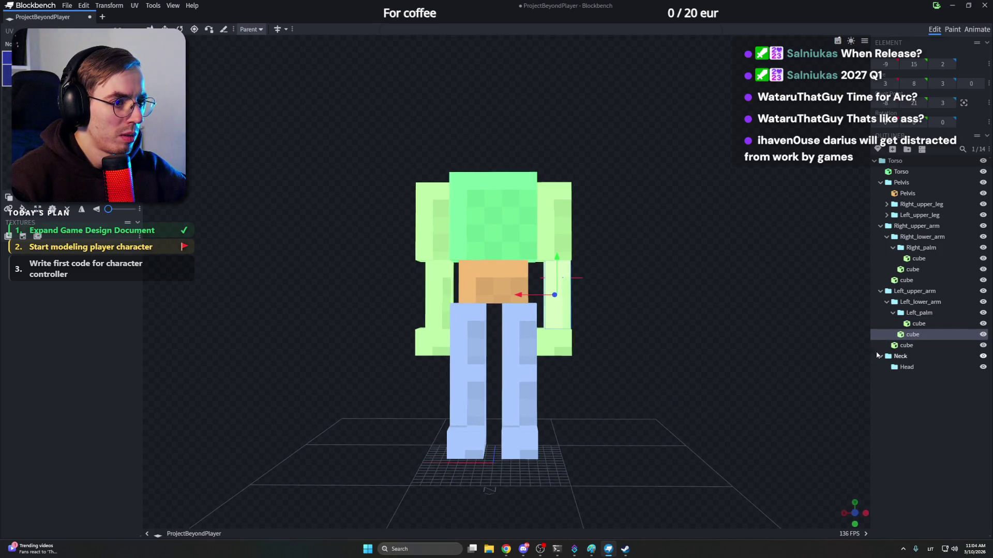
Step: Try shifting the left palm cube one unit outward, then undo it
left_click(879, 346)
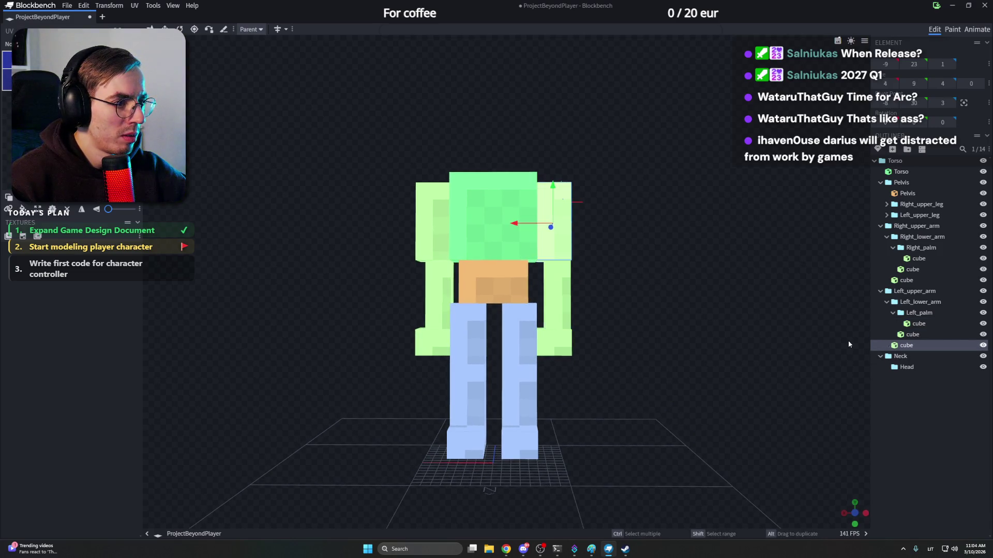
left_click(916, 324)
left_click_drag(532, 339, 539, 343)
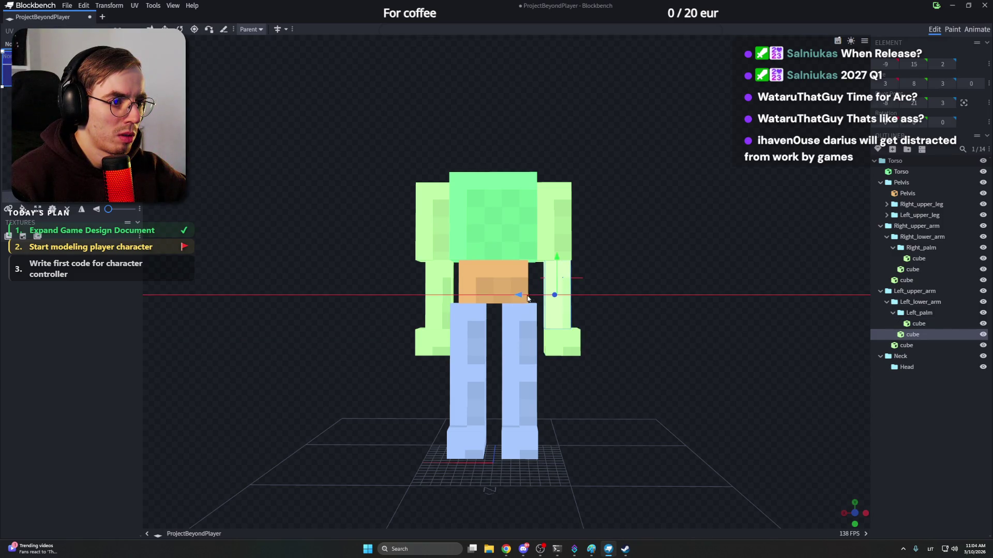
key("ctrl+z")
mouse_move(612, 316)
left_mouse_down()
mouse_move(659, 284)
mouse_move(603, 295)
mouse_move(640, 326)
left_mouse_up()
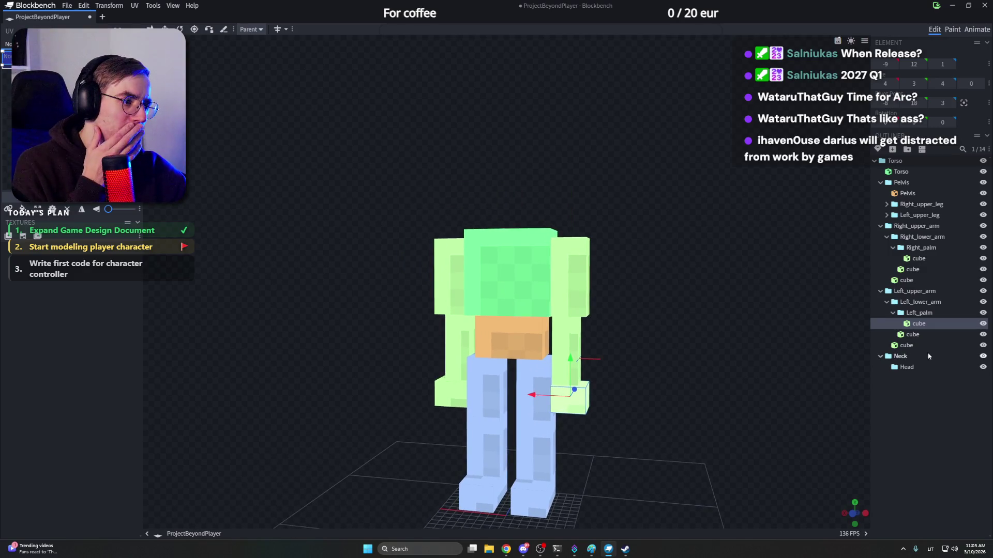
left_click(901, 356)
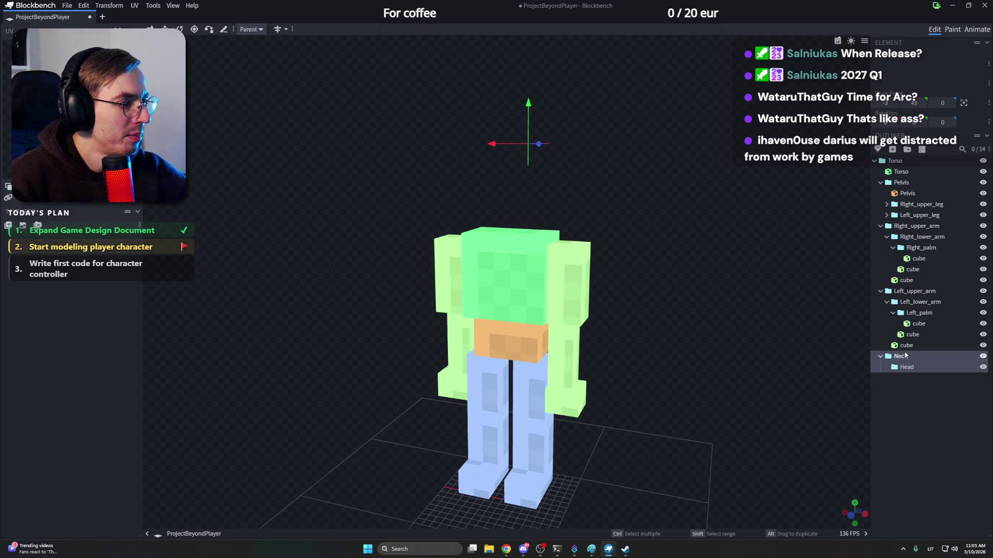
left_click(893, 149)
Step: Lower the new neck cube onto the torso, centre it on X and resize it to about 4×2×4
left_click_drag(526, 101, 528, 192)
mouse_move(569, 207)
left_mouse_down()
mouse_move(483, 220)
mouse_move(522, 274)
mouse_move(541, 275)
mouse_move(718, 214)
left_mouse_up()
left_click_drag(522, 235, 496, 234)
mouse_move(517, 202)
left_mouse_down()
mouse_move(521, 187)
mouse_move(625, 259)
left_mouse_up()
key("s")
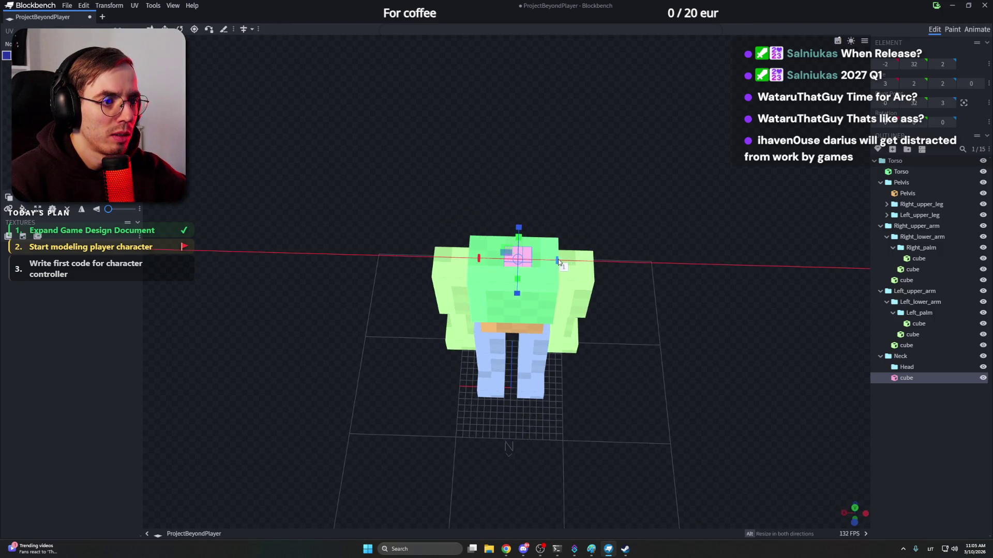
left_click_drag(484, 259, 473, 259)
left_click_drag(565, 210, 517, 222)
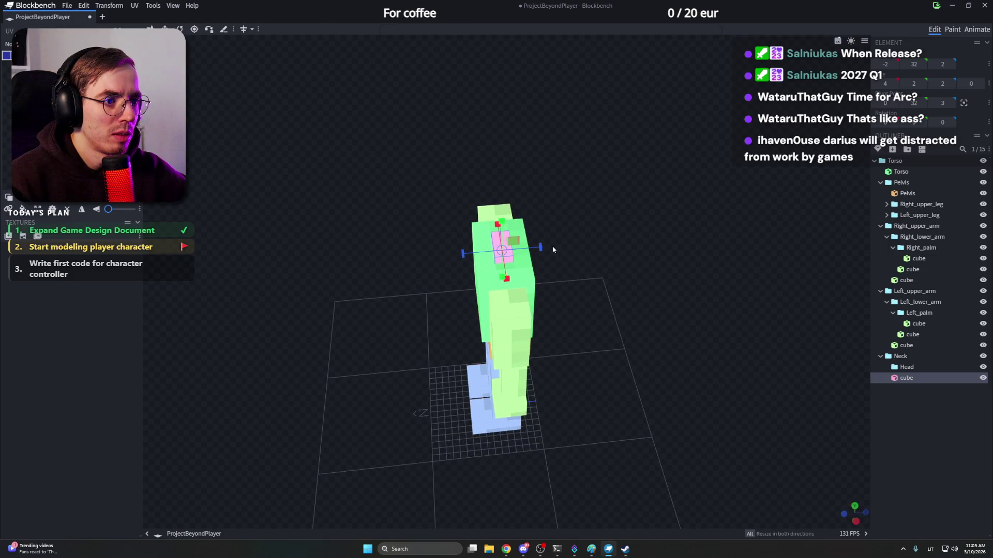
left_click_drag(481, 254, 463, 254)
left_click_drag(595, 165, 690, 145)
left_click_drag(516, 194, 516, 196)
left_click_drag(616, 188, 548, 186)
left_click(914, 367)
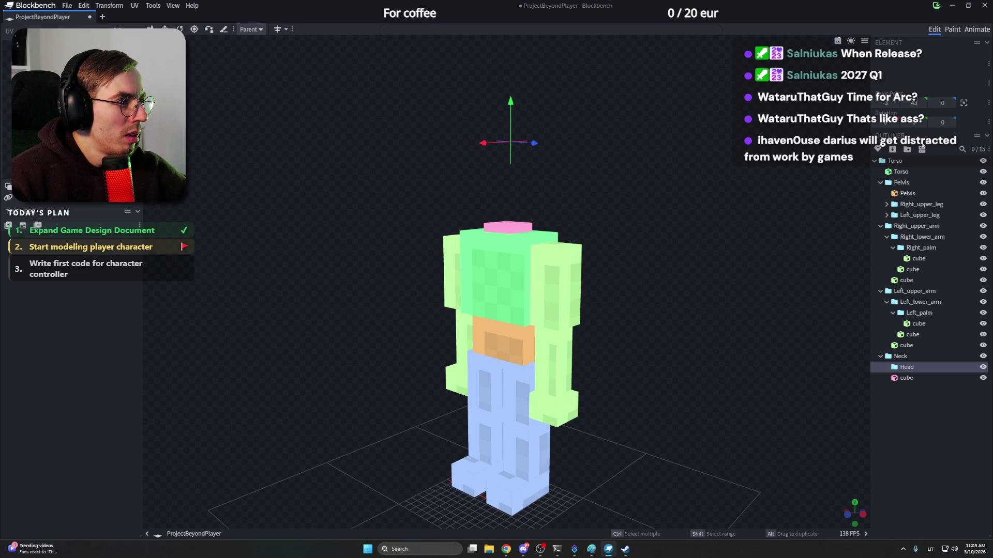
Step: Add a cube to the Head group and place it centred just above the neck
left_click(893, 149)
mouse_move(662, 203)
left_mouse_down()
mouse_move(583, 200)
mouse_move(781, 236)
left_mouse_up()
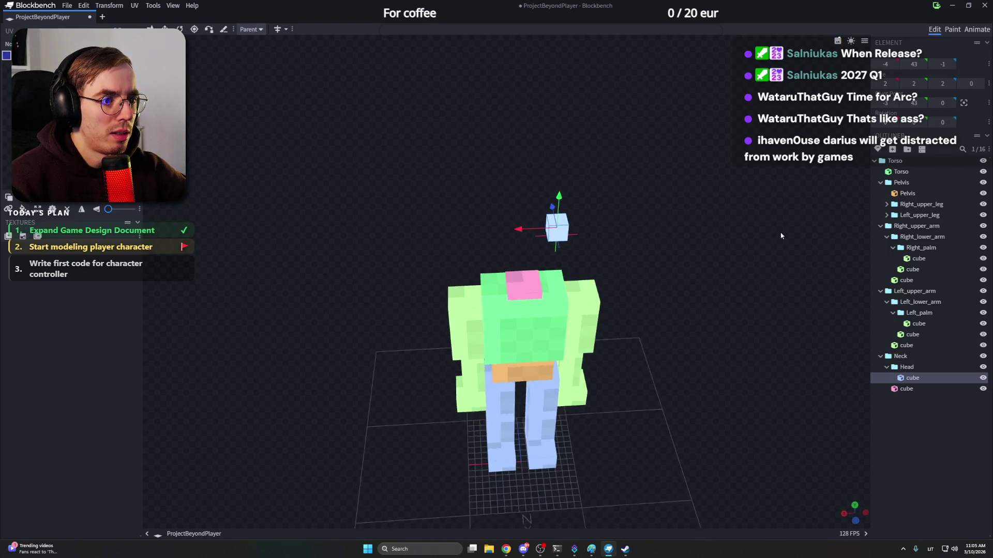
left_click_drag(519, 229, 487, 228)
mouse_move(600, 217)
left_mouse_down()
mouse_move(590, 238)
mouse_move(517, 295)
mouse_move(514, 162)
mouse_move(529, 198)
left_mouse_up()
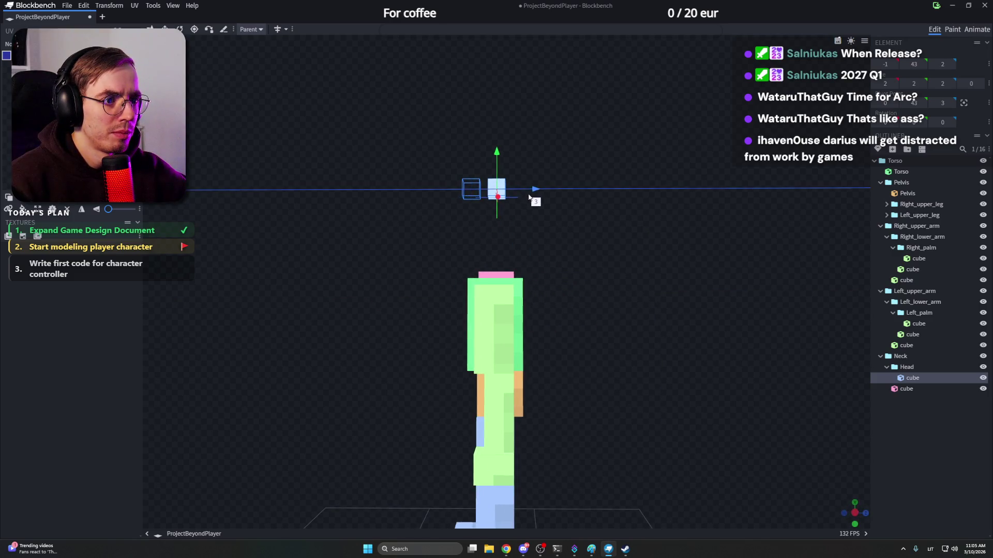
mouse_move(497, 155)
left_mouse_down()
mouse_move(498, 229)
mouse_move(582, 210)
mouse_move(758, 245)
left_mouse_up()
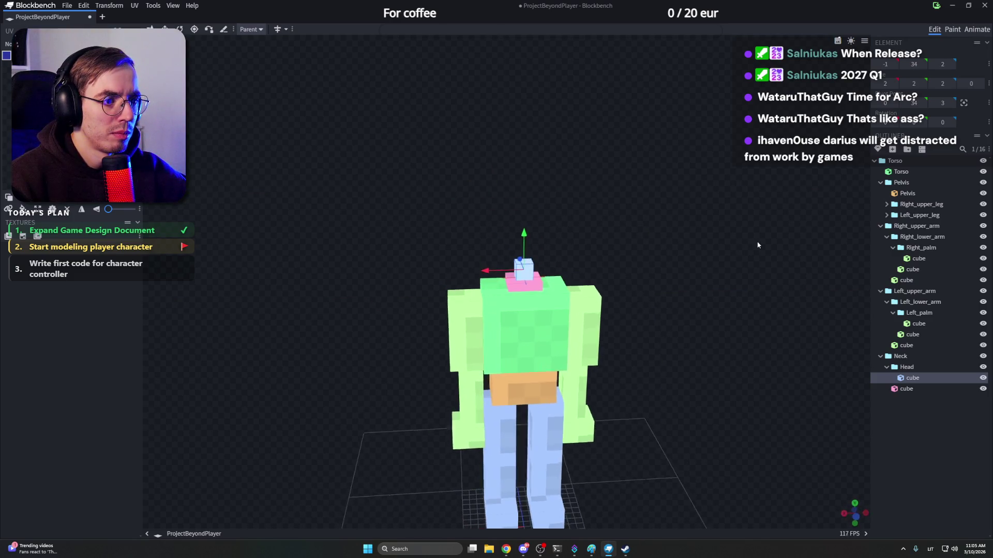
left_click_drag(611, 245, 668, 244)
Step: Resize the head cube to 10 wide, 10 tall and 9 deep
key("s")
left_click_drag(520, 243, 532, 166)
mouse_move(557, 231)
left_mouse_down()
mouse_move(611, 225)
mouse_move(683, 236)
left_mouse_up()
left_click_drag(499, 234, 466, 234)
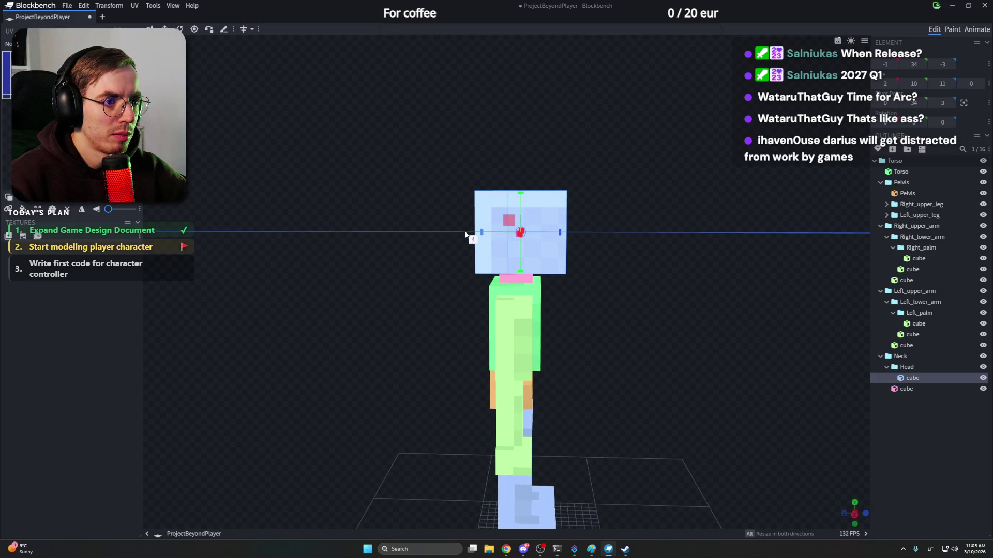
mouse_move(638, 228)
left_mouse_down()
mouse_move(443, 238)
mouse_move(597, 206)
left_mouse_up()
mouse_move(533, 234)
left_mouse_down()
mouse_move(587, 233)
mouse_move(550, 232)
left_mouse_up()
left_click_drag(480, 233, 485, 235)
left_click_drag(569, 217, 802, 224)
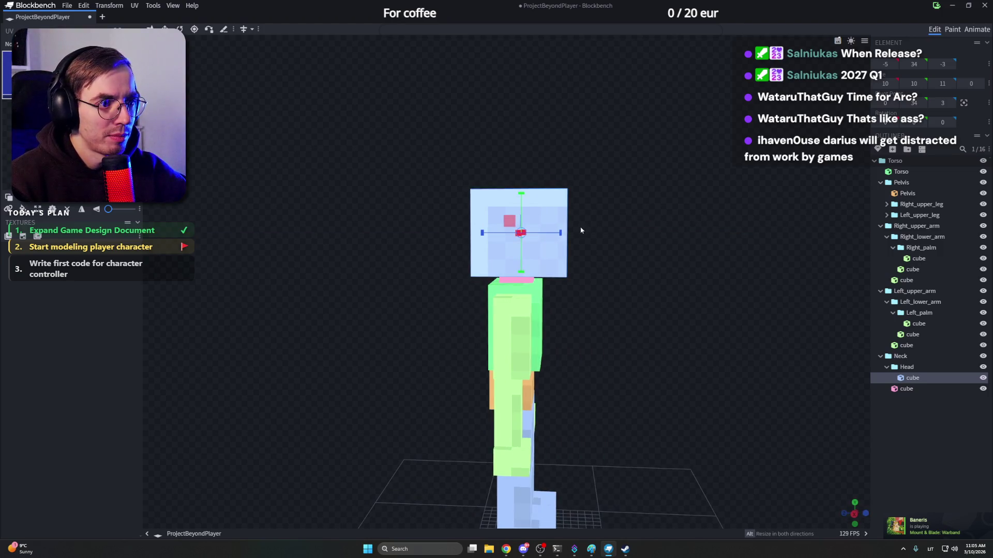
left_click_drag(556, 233, 558, 234)
left_click_drag(595, 336, 528, 331)
left_click_drag(483, 230, 480, 235)
mouse_move(483, 227)
left_mouse_down()
mouse_move(591, 213)
mouse_move(525, 198)
mouse_move(674, 234)
mouse_move(621, 261)
mouse_move(635, 253)
left_mouse_up()
Step: Deselect the head and frame the whole character from the front
key("v")
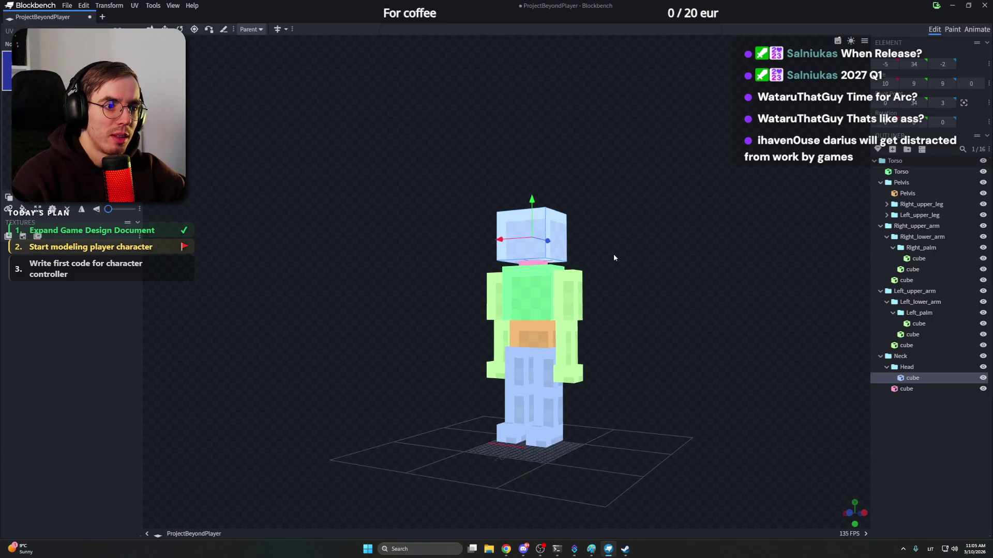
left_click(944, 424)
left_click_drag(750, 362, 592, 315)
scroll(591, 310, "up", 5)
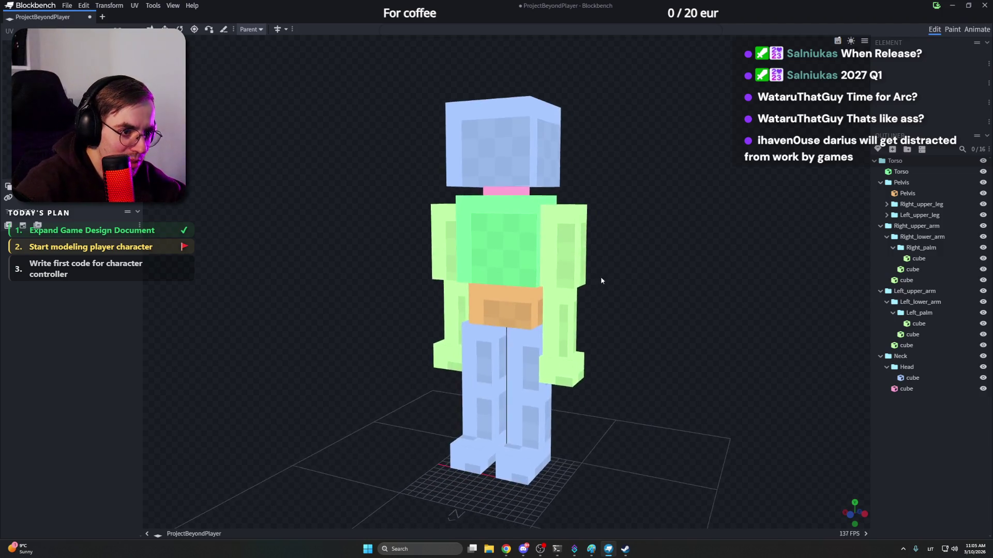
mouse_move(721, 267)
left_mouse_down()
mouse_move(630, 276)
mouse_move(689, 286)
mouse_move(618, 283)
mouse_move(607, 252)
mouse_move(680, 257)
mouse_move(702, 226)
mouse_move(745, 218)
left_mouse_up()
left_click(895, 162)
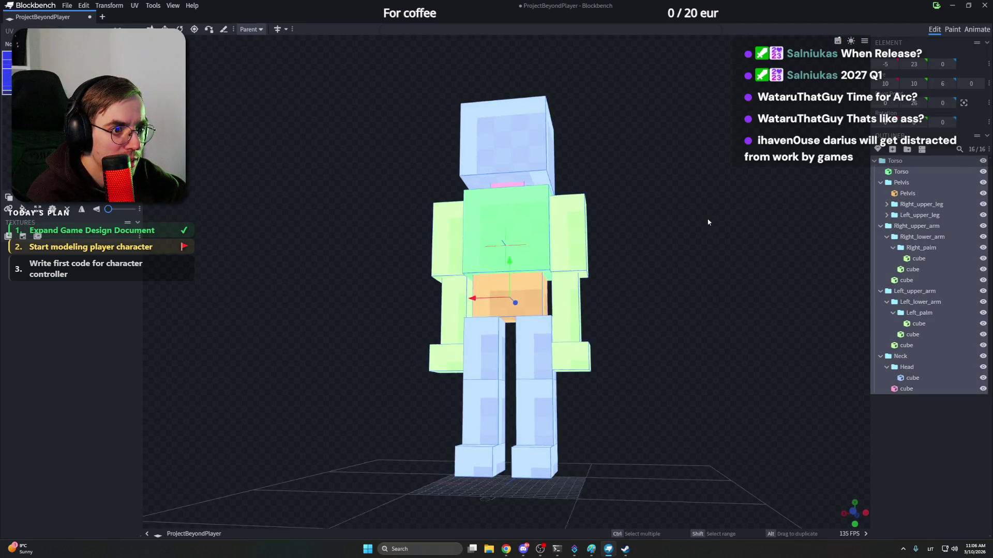
key("KP_1")
left_click_drag(680, 223, 656, 227)
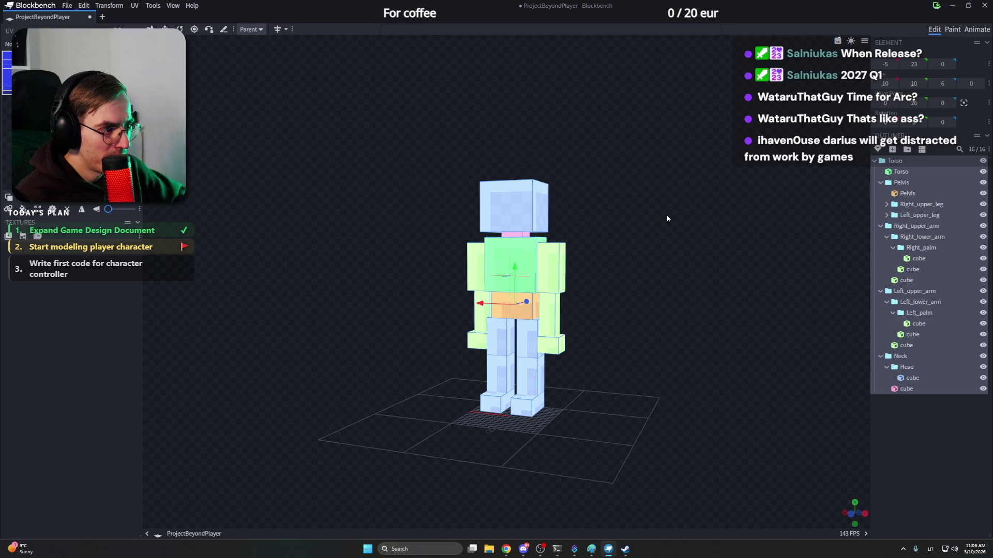
Step: Add a standalone cube named Cube ref off to the character's side
right_click(942, 421)
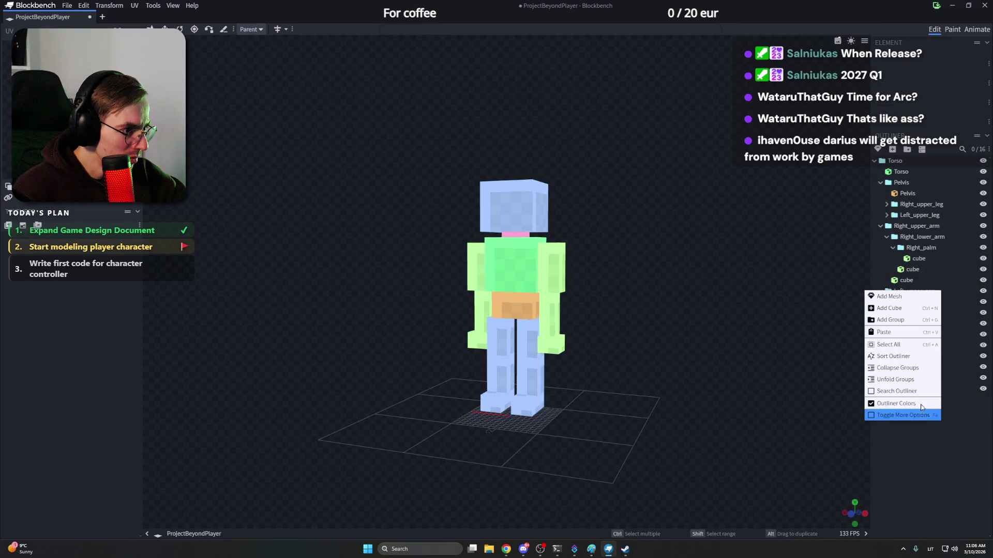
left_click(909, 312)
type("Re")
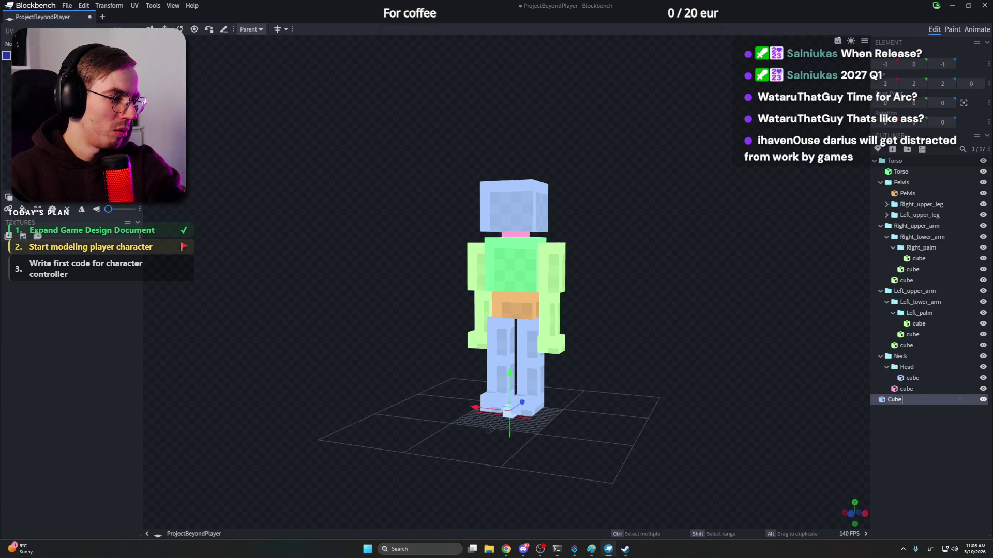
left_click_drag(475, 409, 386, 406)
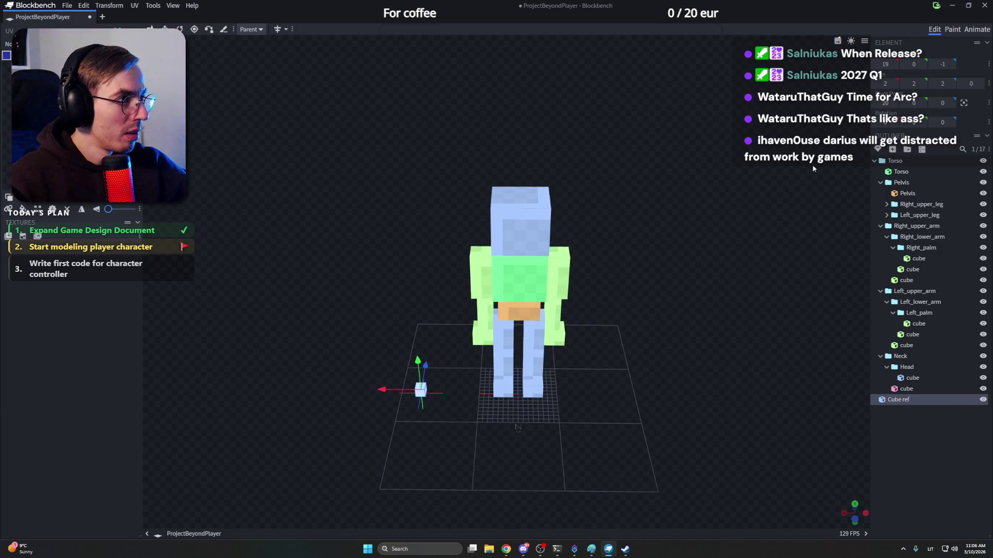
Step: Set the reference cube's size to 16×16×16
left_click(885, 64)
left_click(886, 83)
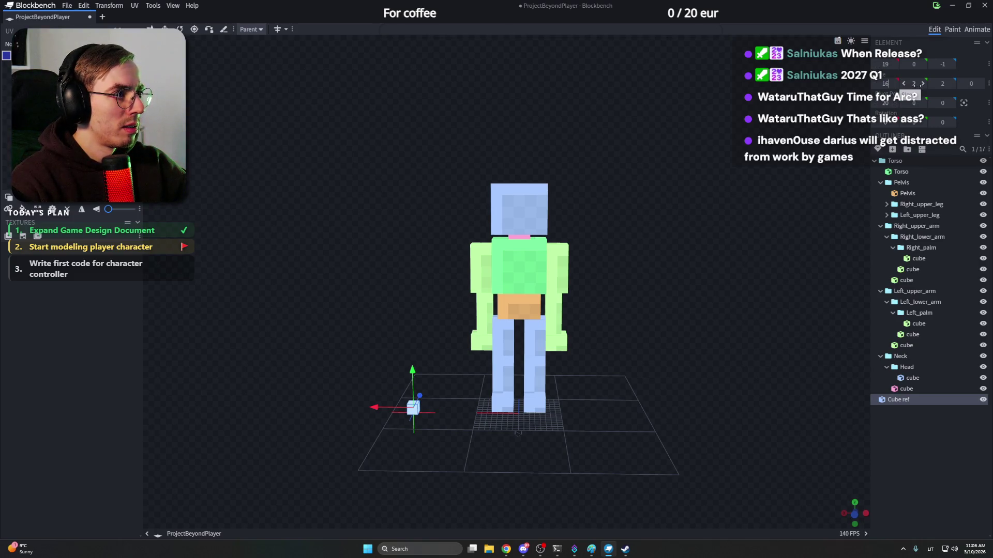
key("Tab")
type("16")
key("Tab")
type("16")
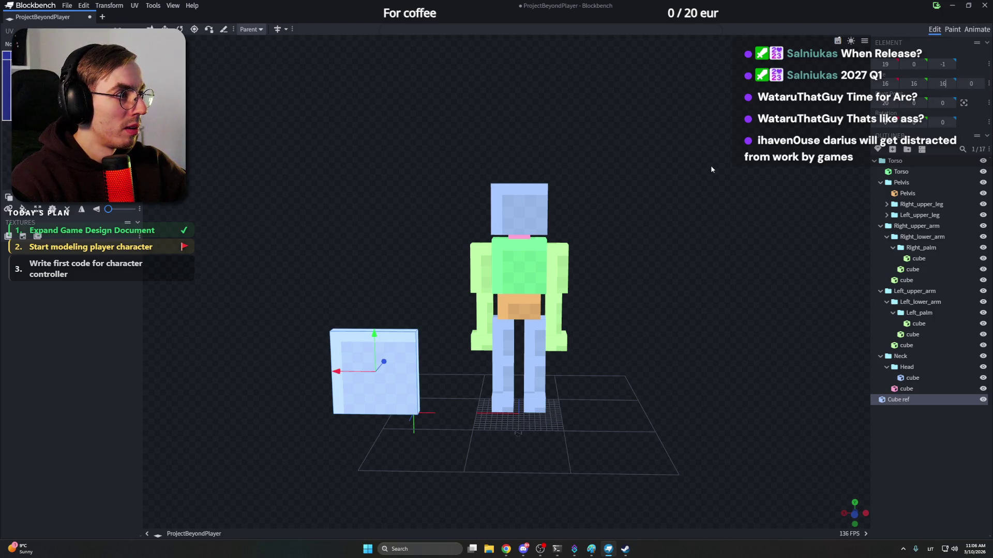
left_click_drag(436, 368, 458, 281)
Step: Position the reference cube at X 24 beside the character
mouse_move(350, 369)
left_mouse_down()
mouse_move(410, 365)
mouse_move(491, 318)
mouse_move(454, 402)
mouse_move(499, 398)
mouse_move(529, 290)
mouse_move(501, 275)
left_mouse_up()
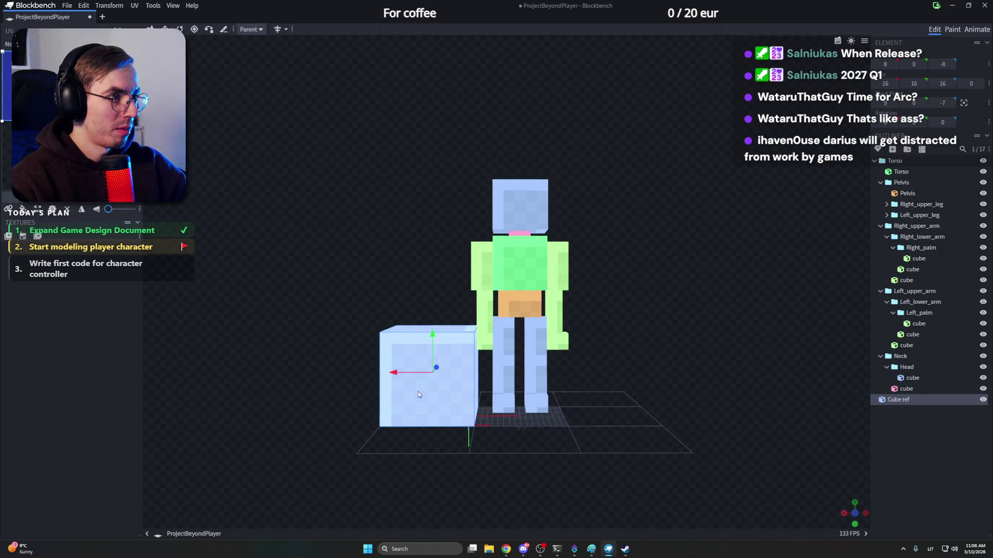
mouse_move(405, 373)
left_mouse_down()
mouse_move(382, 372)
mouse_move(405, 374)
left_mouse_up()
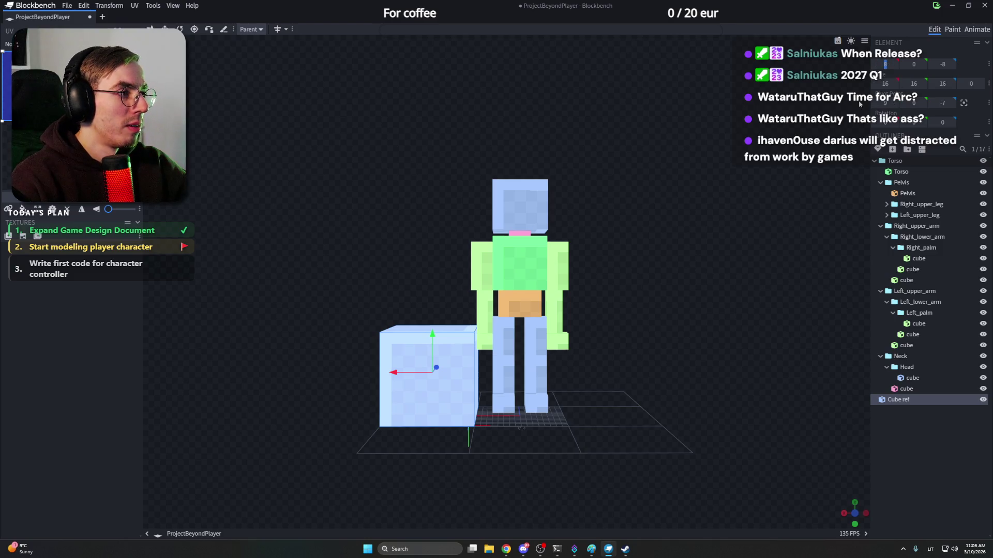
key("Return")
left_click(886, 64)
key("Return")
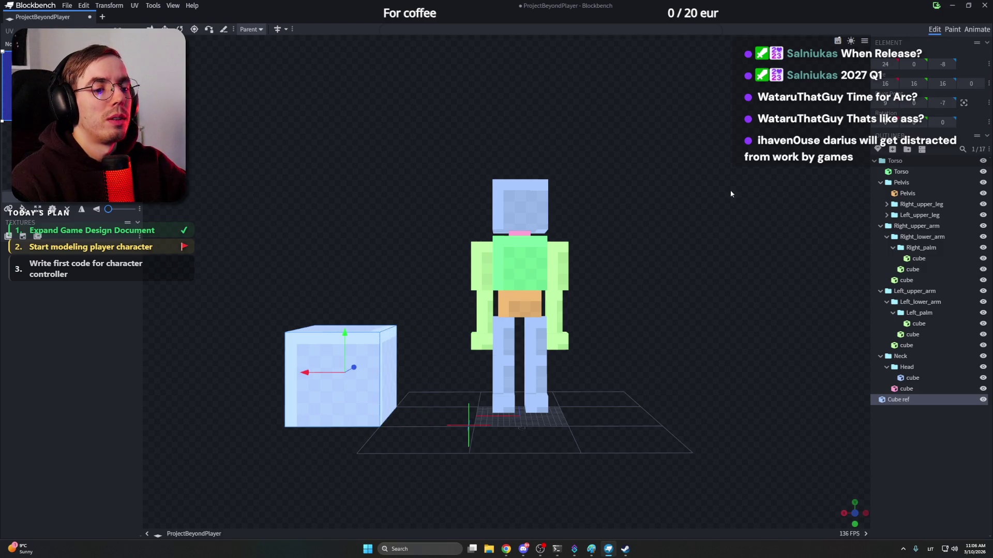
left_click_drag(437, 237, 382, 327)
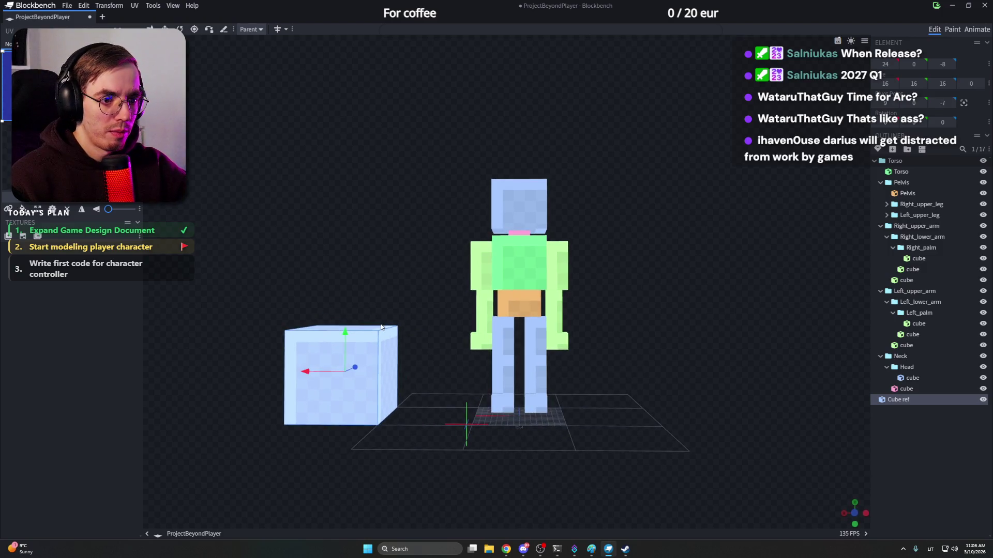
Step: Duplicate the reference cube and stack the copy on top of it
key("ctrl+d")
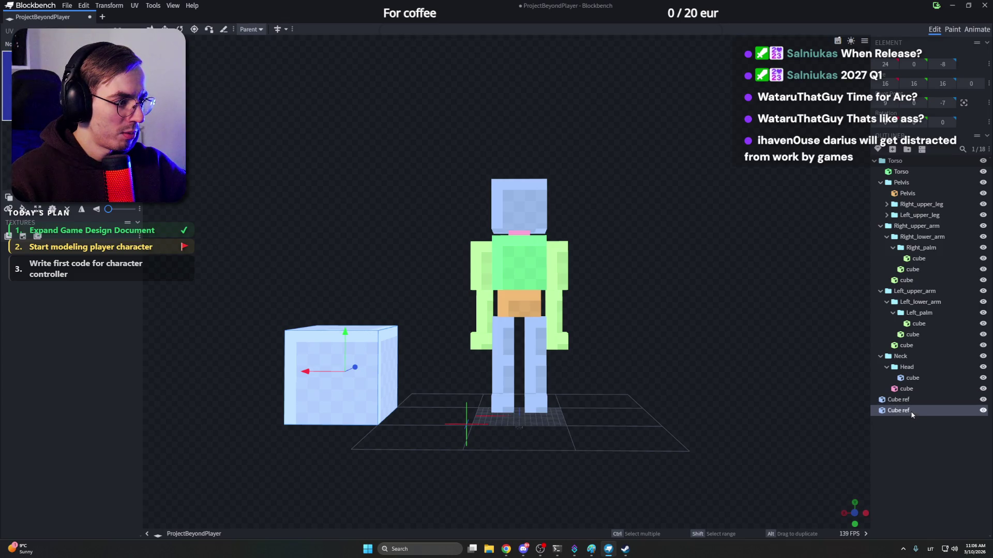
mouse_move(345, 331)
left_mouse_down()
mouse_move(345, 234)
mouse_move(659, 235)
mouse_move(556, 226)
mouse_move(675, 248)
mouse_move(649, 223)
mouse_move(690, 231)
mouse_move(620, 266)
mouse_move(594, 340)
mouse_move(554, 336)
mouse_move(645, 333)
mouse_move(672, 345)
mouse_move(600, 313)
mouse_move(528, 325)
mouse_move(641, 328)
mouse_move(615, 319)
left_mouse_up()
left_click(628, 294)
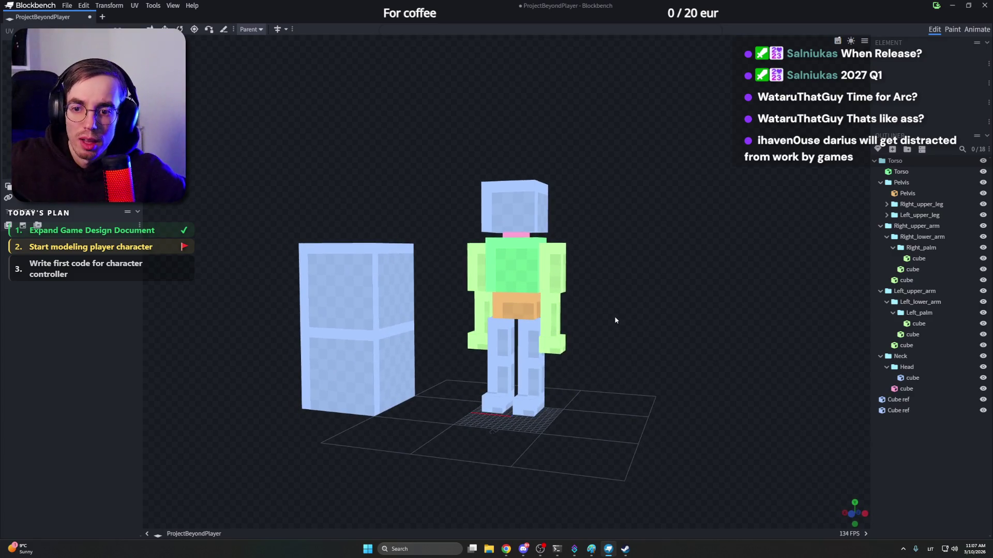
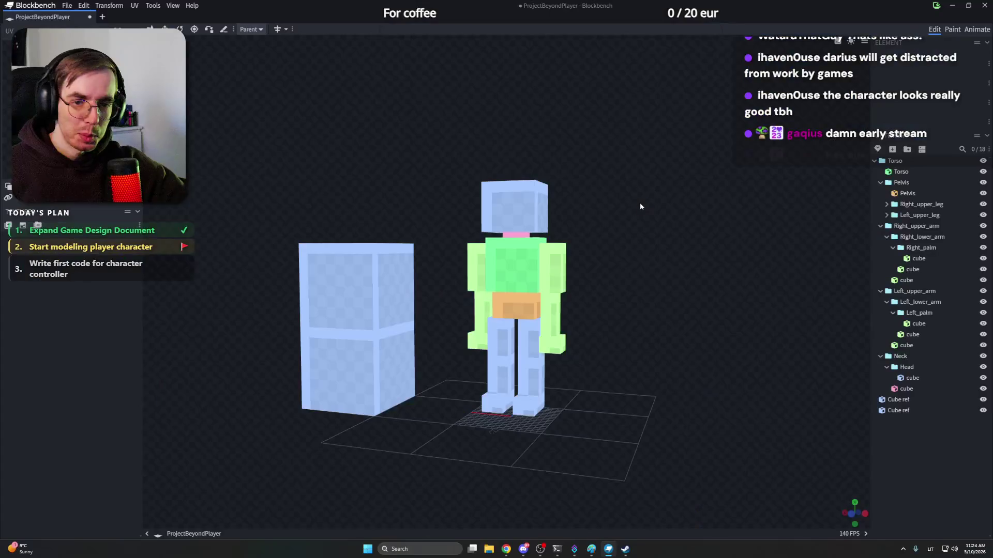
mouse_move(582, 238)
left_mouse_down()
mouse_move(605, 213)
mouse_move(570, 223)
left_mouse_up()
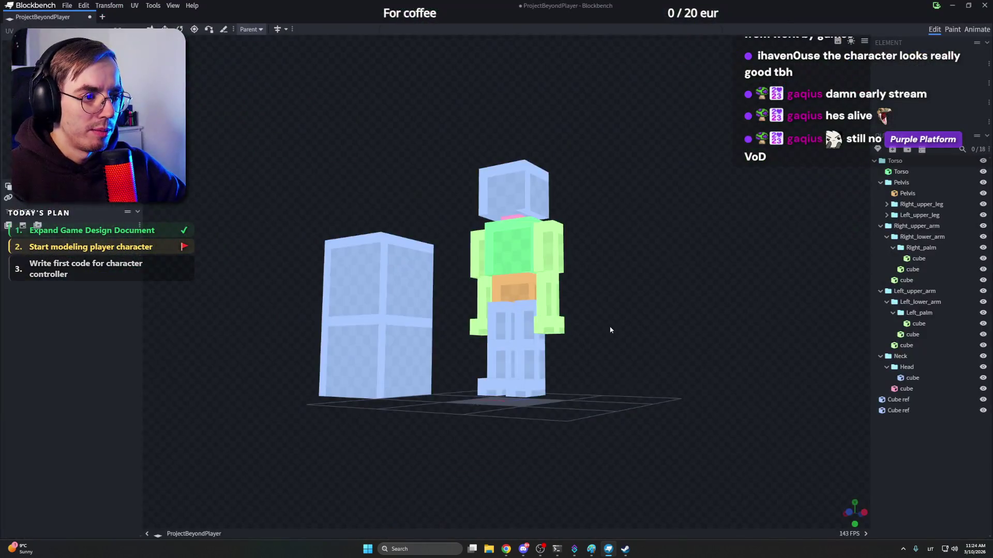
left_click_drag(616, 356, 634, 349)
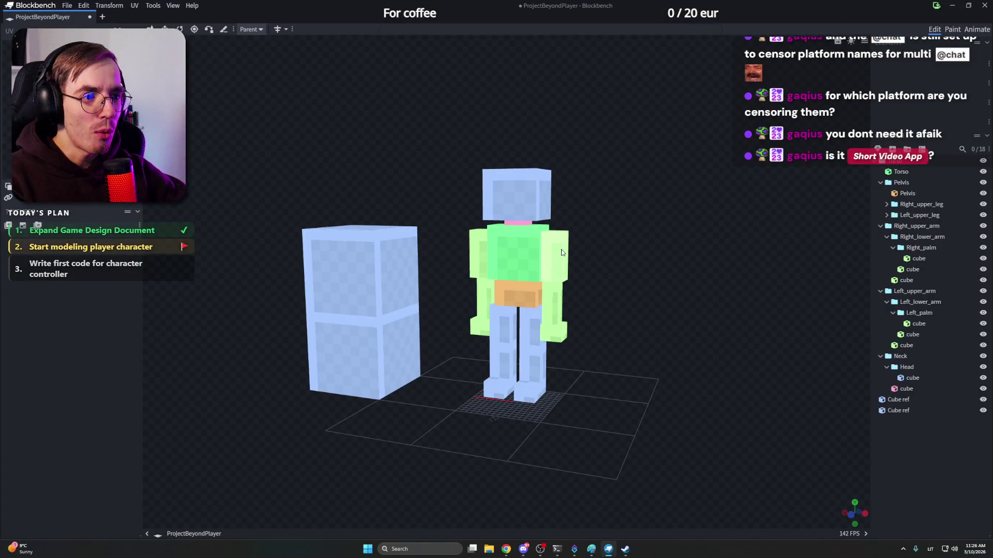
mouse_move(544, 272)
left_mouse_down()
mouse_move(665, 245)
mouse_move(604, 272)
mouse_move(579, 269)
mouse_move(646, 264)
left_mouse_up()
scroll(604, 272, "up", 3)
left_click(514, 192)
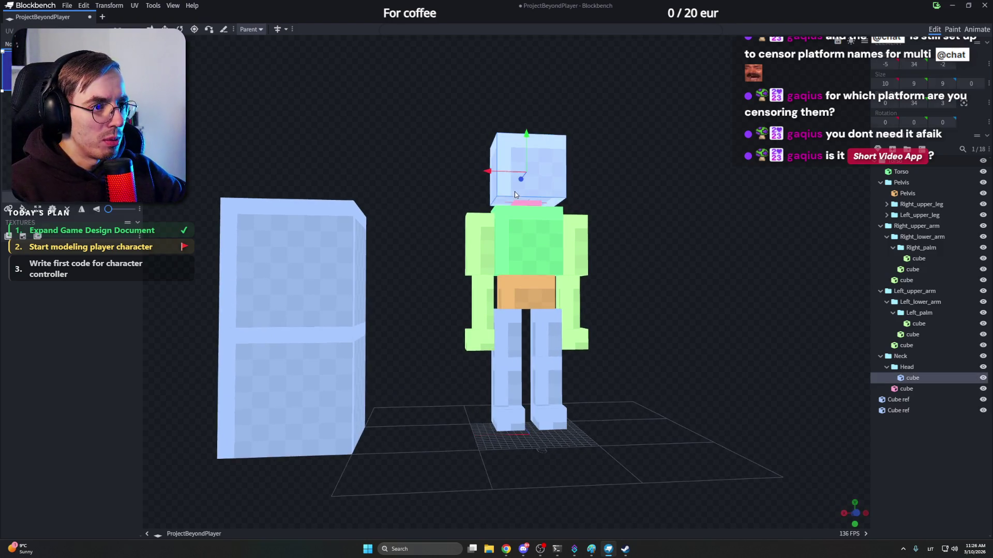
mouse_move(646, 166)
left_mouse_down()
mouse_move(588, 188)
mouse_move(671, 178)
mouse_move(517, 217)
left_mouse_up()
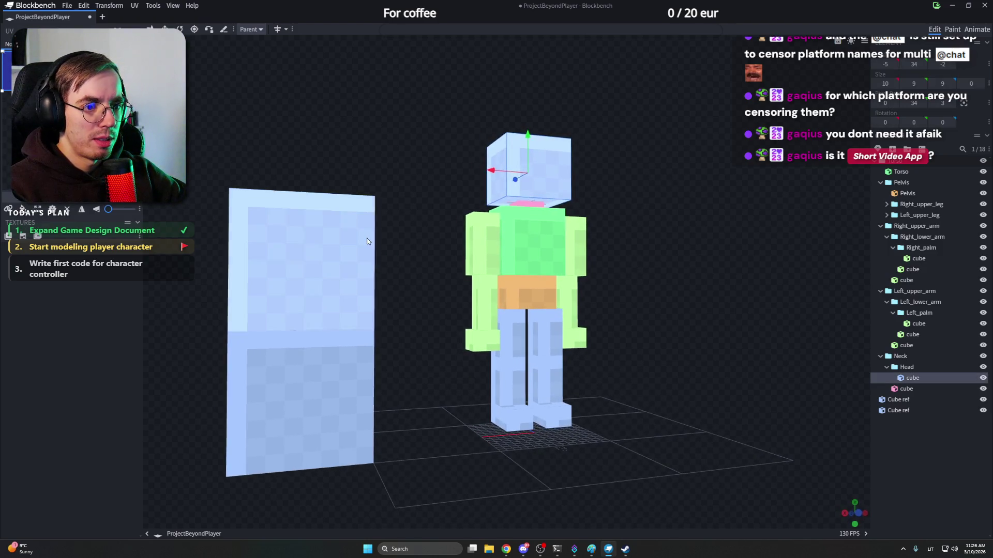
left_click(310, 258)
left_click(310, 393)
mouse_move(615, 221)
left_mouse_down()
mouse_move(543, 206)
mouse_move(655, 221)
mouse_move(645, 226)
left_mouse_up()
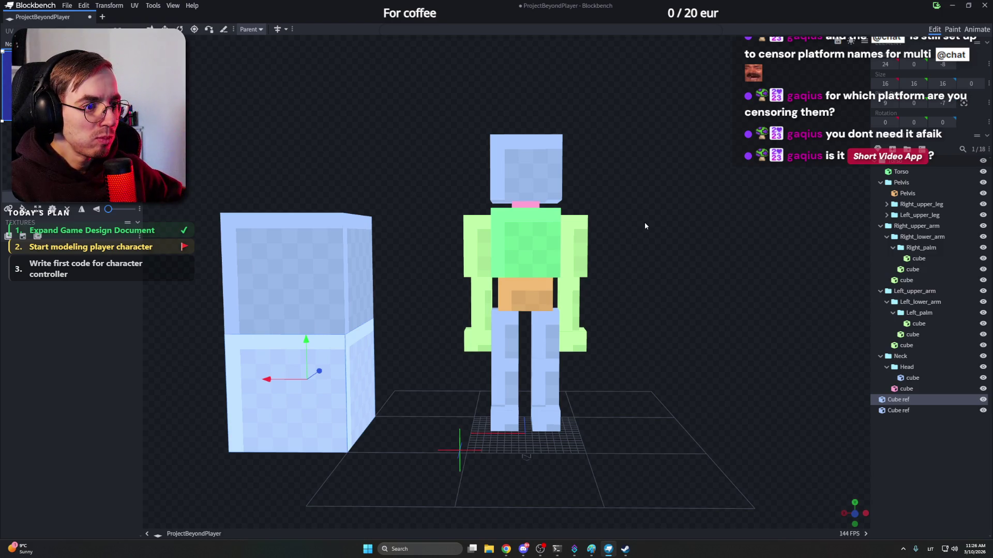
mouse_move(644, 222)
left_mouse_down()
mouse_move(561, 210)
mouse_move(613, 220)
mouse_move(579, 218)
left_mouse_up()
left_click(912, 162)
left_click_drag(641, 196, 662, 199)
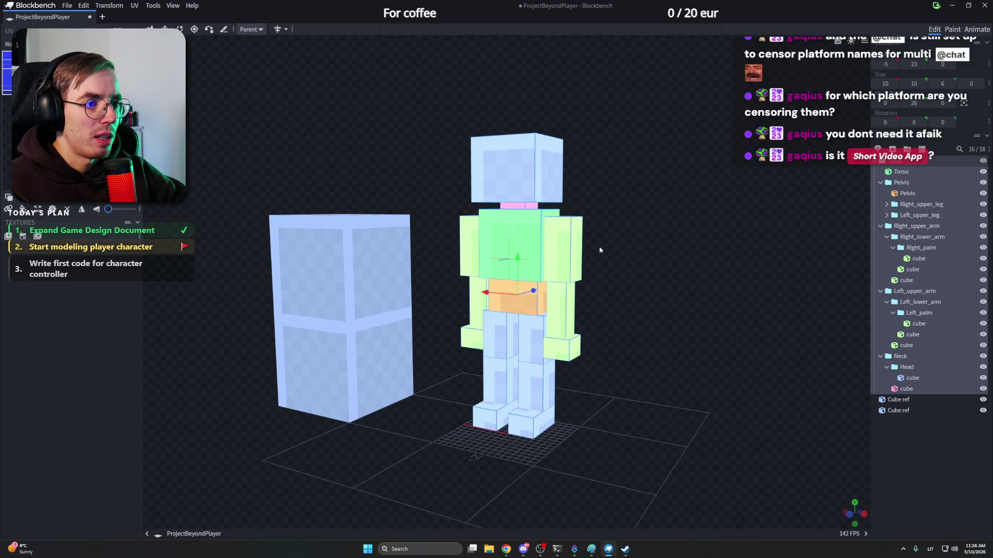
left_click_drag(631, 247, 584, 243)
left_click(948, 451)
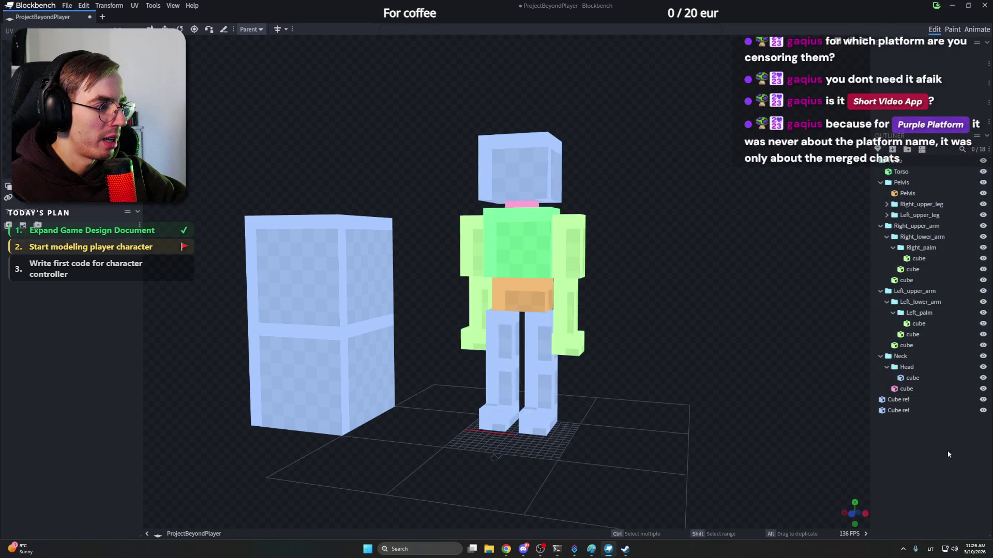
left_click(909, 401)
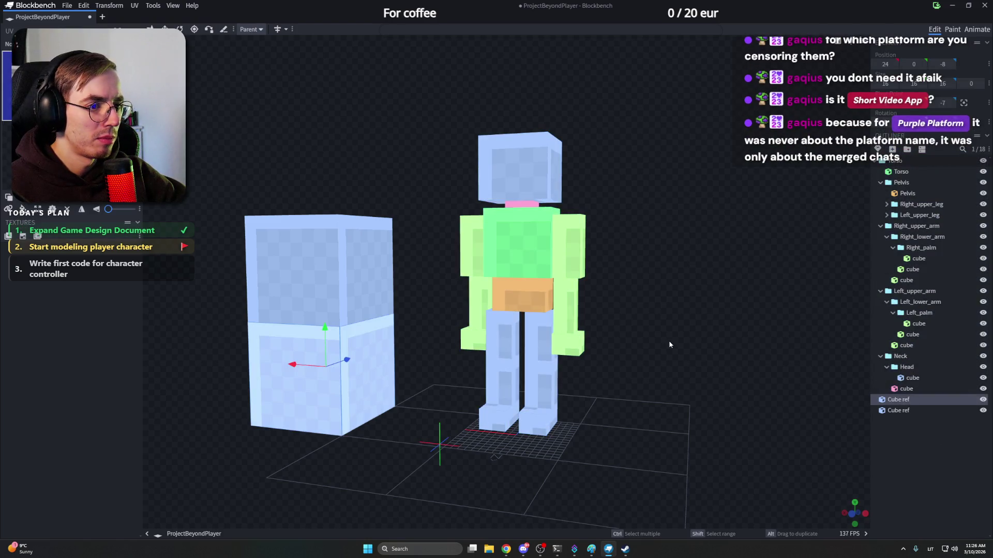
left_click(916, 412, "ctrl")
right_click(916, 412)
mouse_move(859, 310)
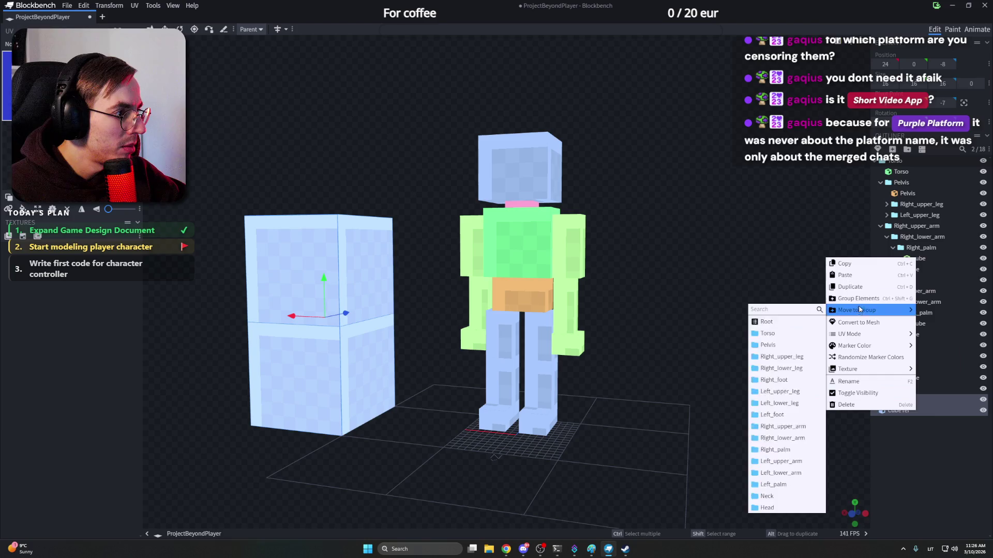
left_click(664, 333)
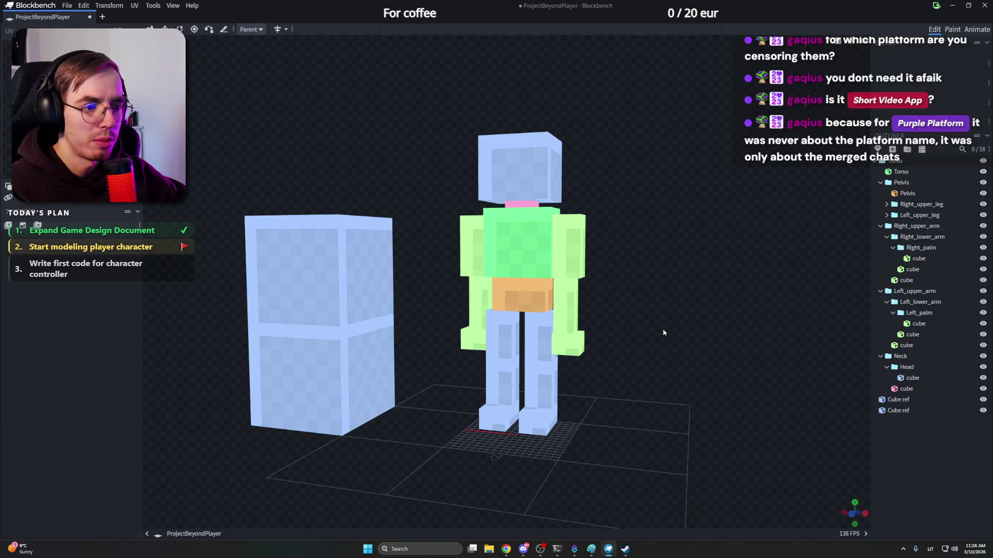
left_click_drag(664, 333, 656, 334)
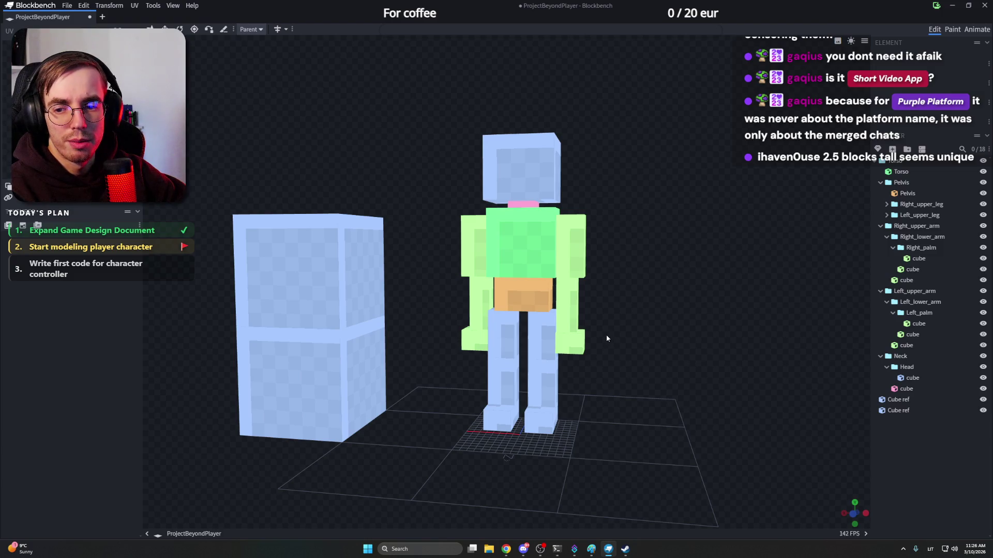
left_click_drag(607, 324, 619, 322)
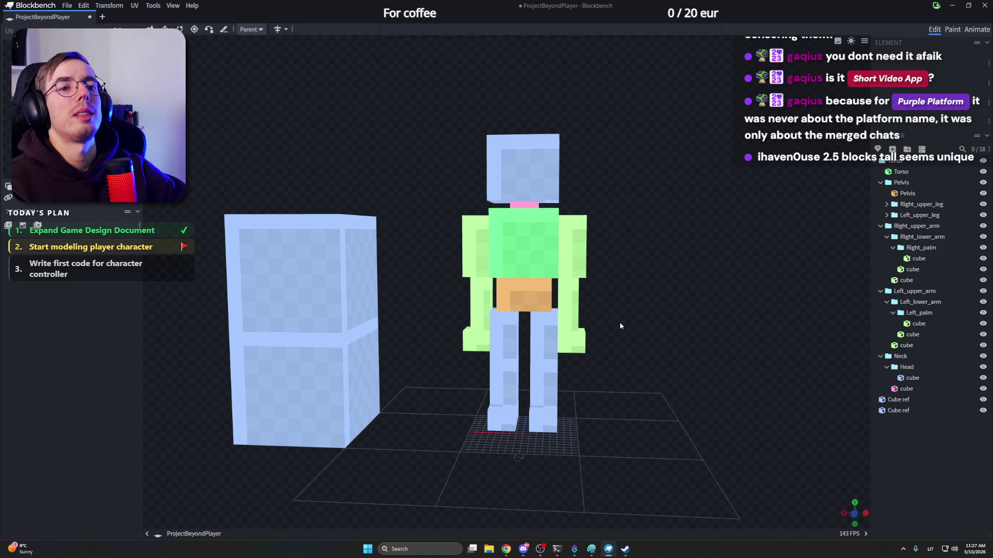
left_click(315, 279)
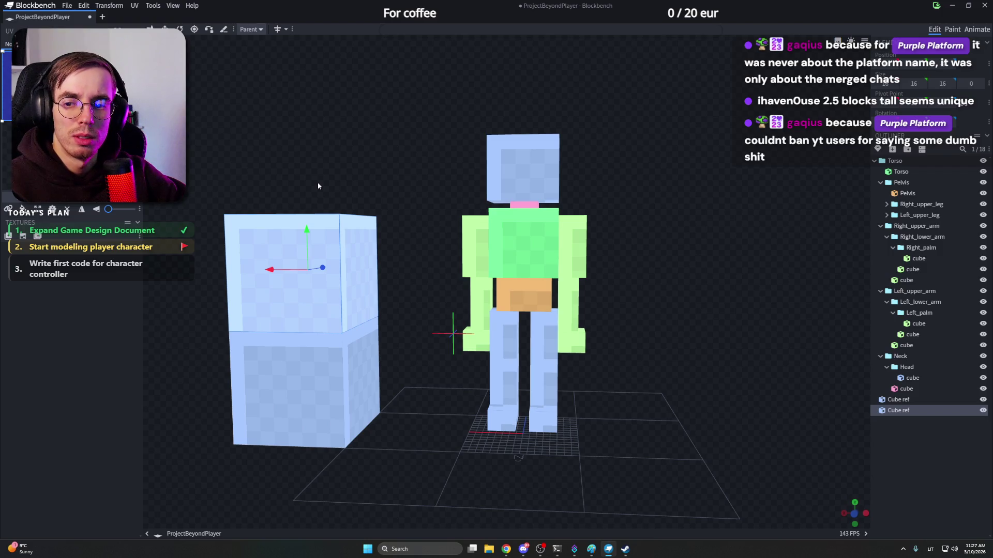
mouse_move(318, 186)
left_mouse_down()
mouse_move(367, 180)
mouse_move(405, 219)
mouse_move(426, 196)
mouse_move(409, 194)
left_mouse_up()
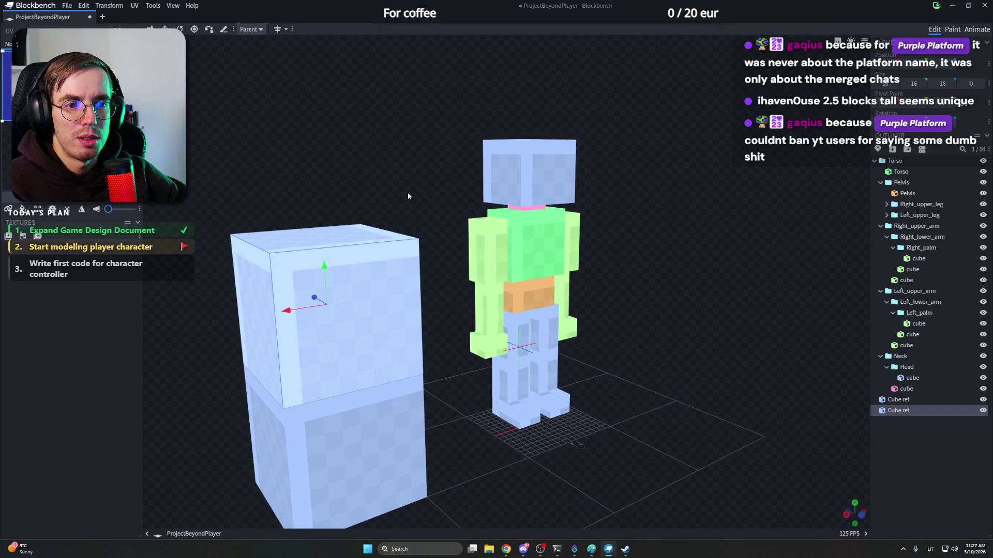
mouse_move(807, 308)
left_mouse_down()
mouse_move(720, 293)
mouse_move(647, 298)
left_mouse_up()
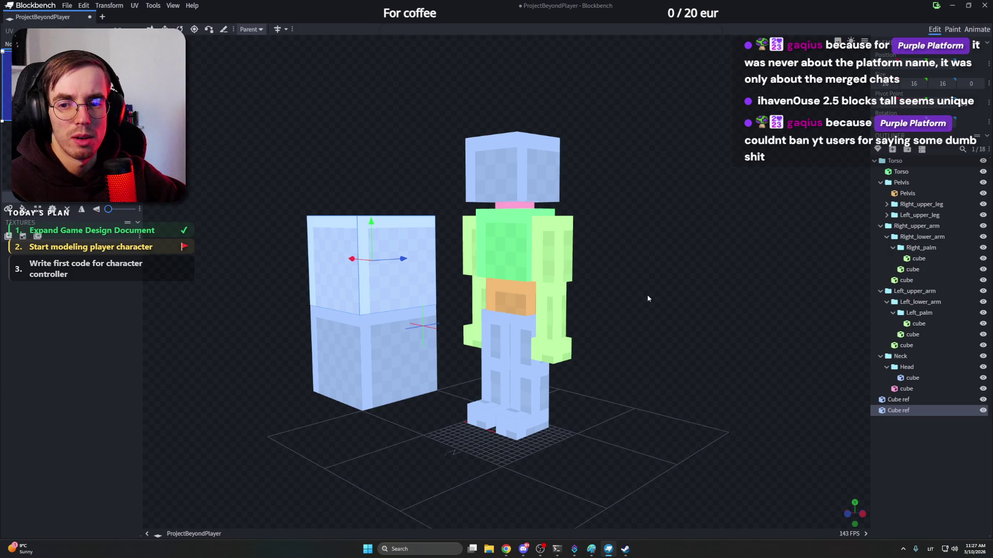
mouse_move(641, 295)
left_mouse_down()
mouse_move(752, 296)
mouse_move(647, 298)
left_mouse_up()
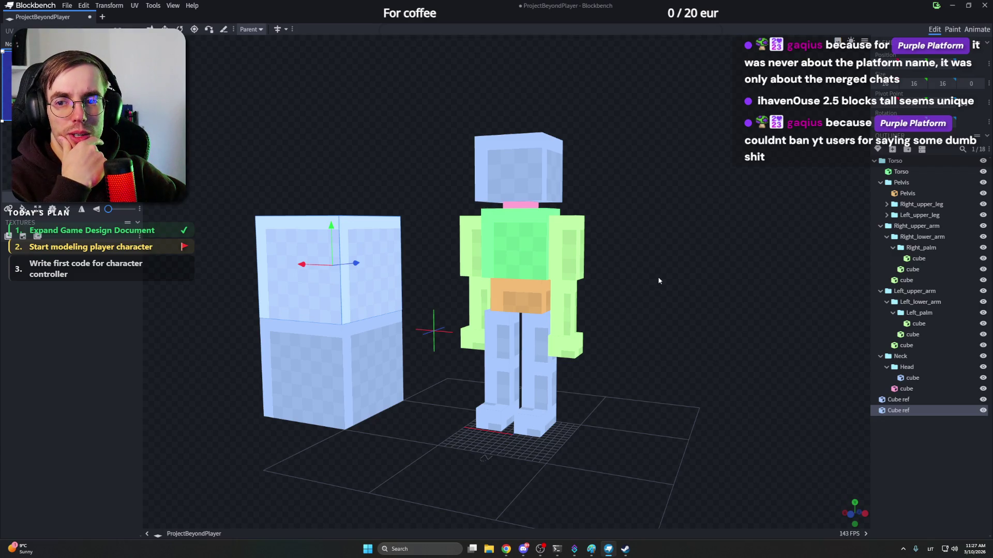
mouse_move(641, 279)
left_mouse_down()
mouse_move(620, 256)
mouse_move(582, 244)
mouse_move(603, 264)
mouse_move(679, 263)
mouse_move(668, 263)
left_mouse_up()
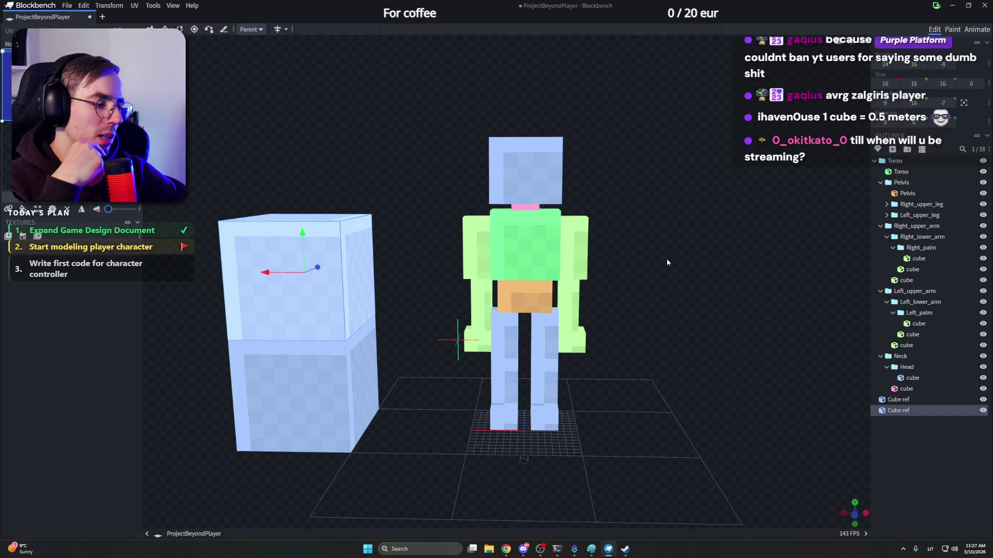
mouse_move(660, 246)
left_mouse_down()
mouse_move(687, 251)
mouse_move(637, 255)
left_mouse_up()
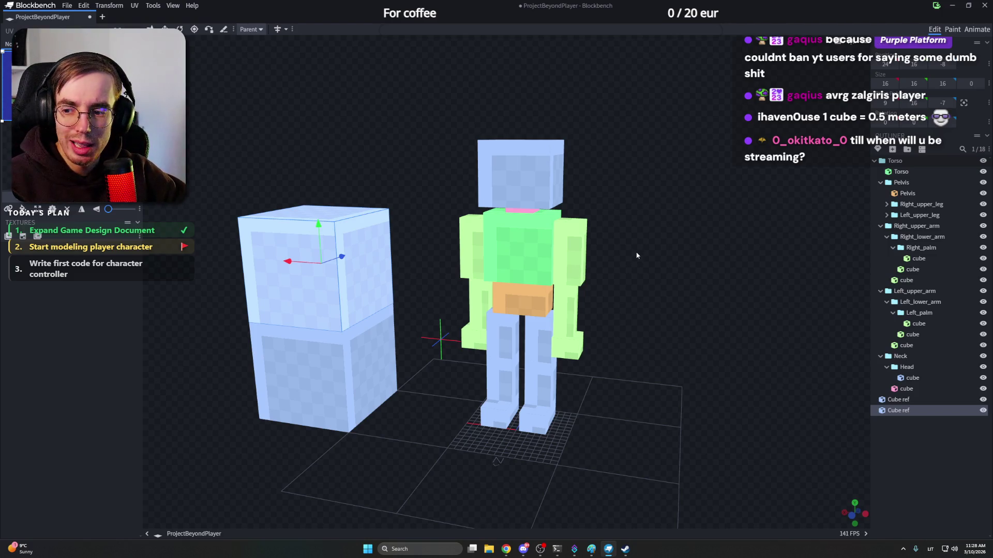
left_click(574, 248)
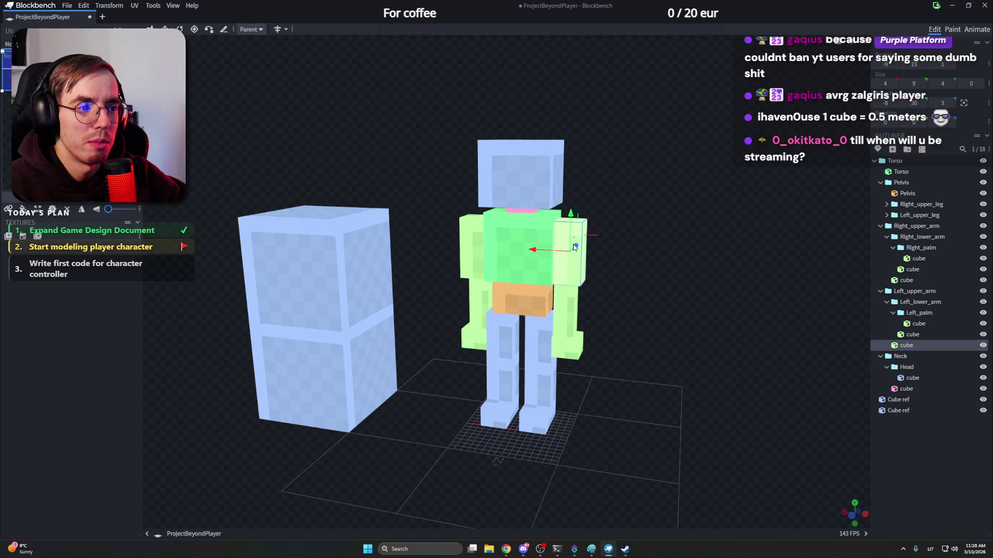